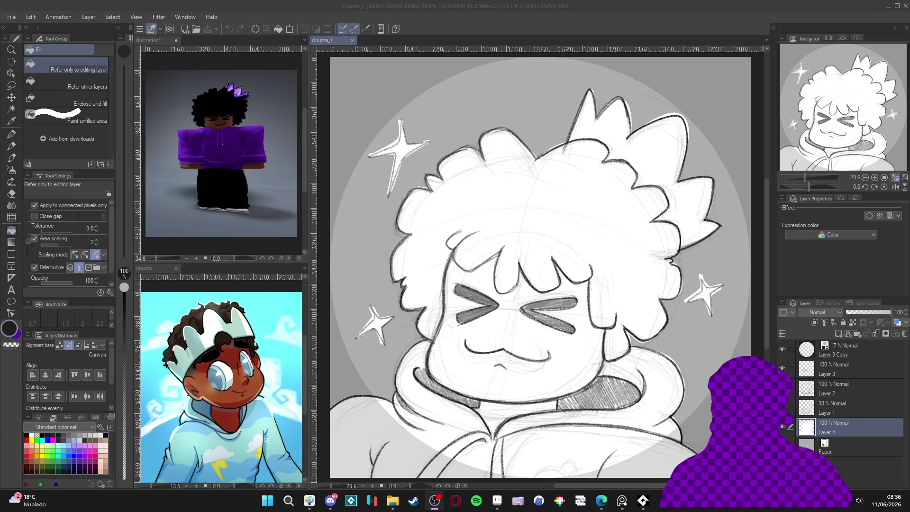
Hide Layer 4's white fill behind the sketch
{"action": "key", "text": "alt+Tab"}
{"action": "key", "text": "alt+Tab"}
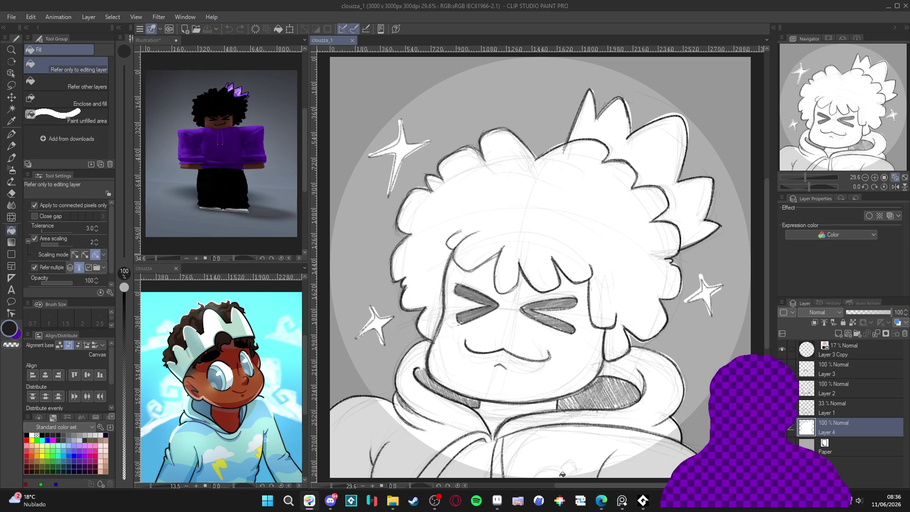
{"action": "mouse_move", "coordinate": [601, 500]}
{"action": "mouse_move", "coordinate": [596, 457]}
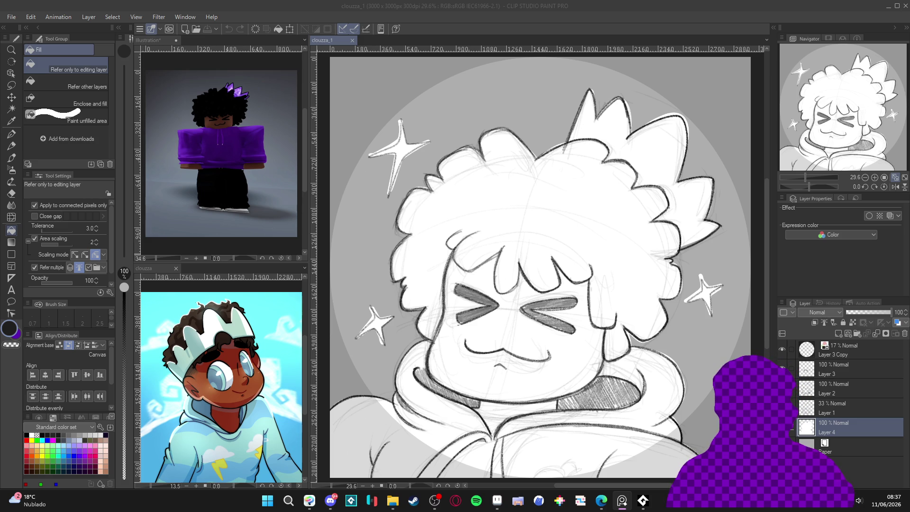
{"action": "mouse_move", "coordinate": [441, 501]}
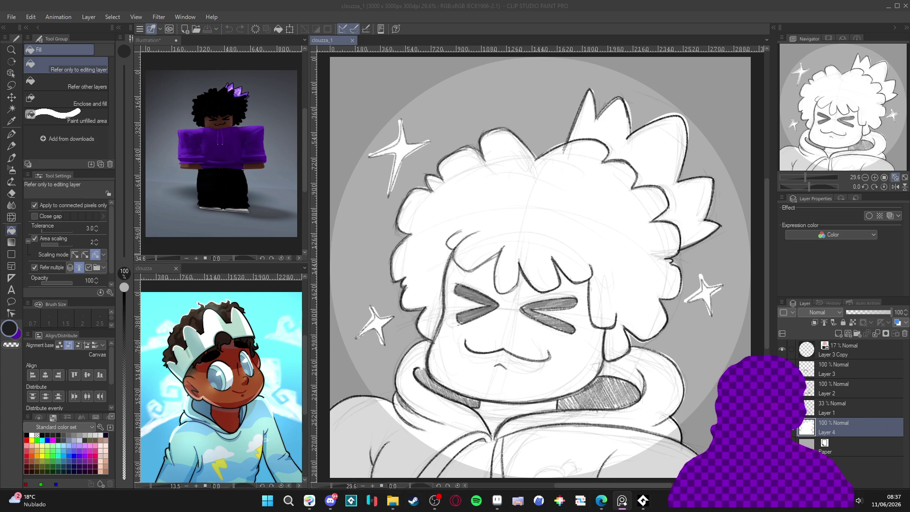
{"action": "left_click", "coordinate": [790, 432]}
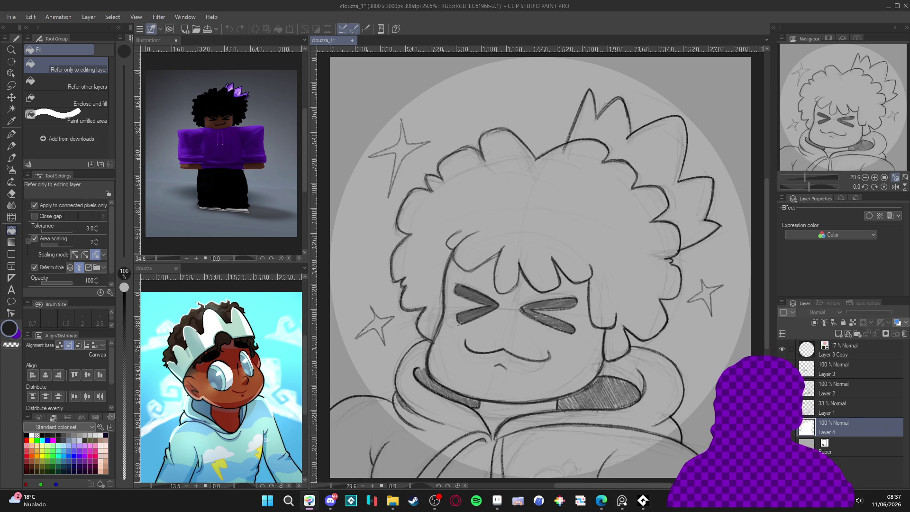
Group sketch Layers 1–4 into Folder 1 and lower its opacity to 17%
{"action": "left_click", "coordinate": [815, 369], "text": "shift"}
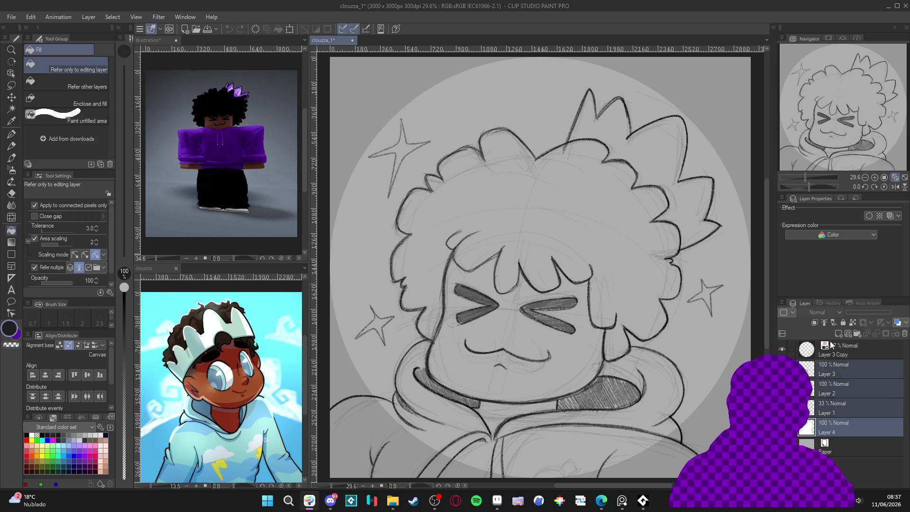
{"action": "key", "text": "ctrl+g"}
{"action": "left_click", "coordinate": [800, 366]}
{"action": "left_click", "coordinate": [854, 309]}
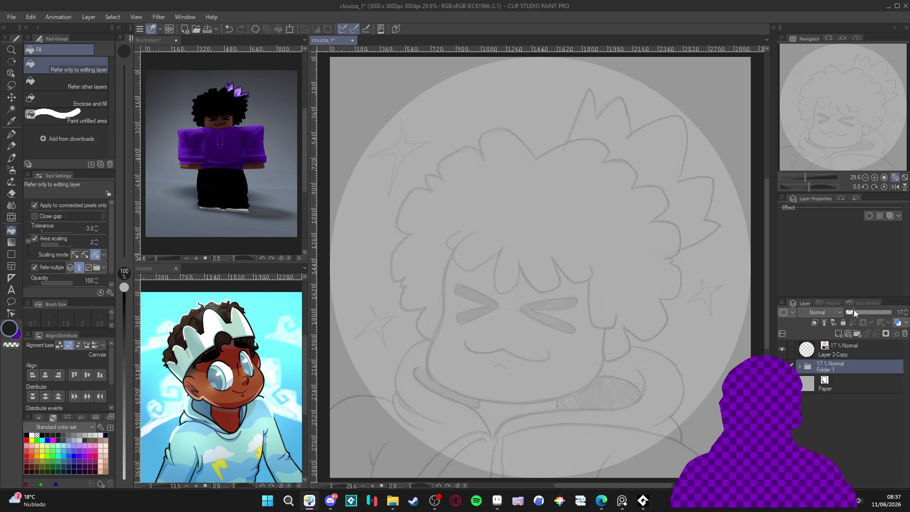
{"action": "left_click", "coordinate": [800, 366]}
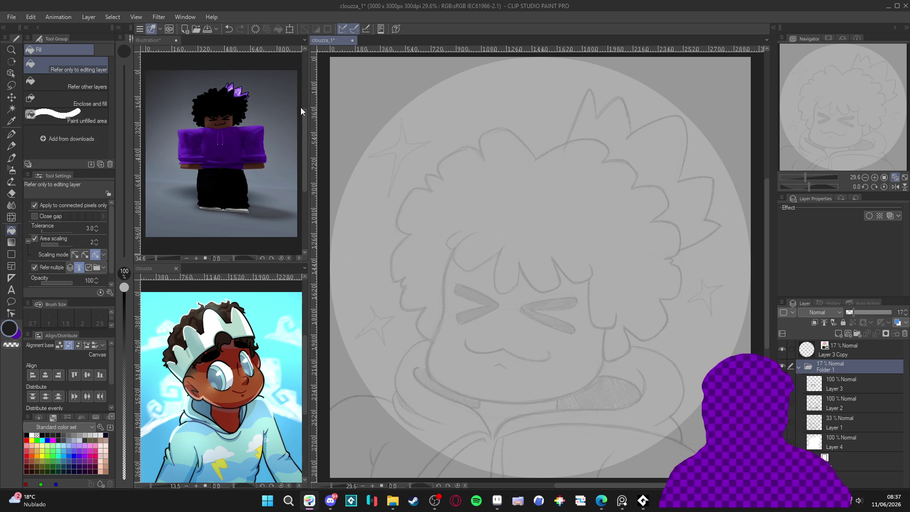
Switch to the Illustration reference image to study the avatar
{"action": "left_click", "coordinate": [217, 122]}
{"action": "scroll", "coordinate": [216, 121], "scroll_direction": "up", "scroll_amount": 2}
{"action": "scroll", "coordinate": [217, 122], "scroll_direction": "down", "scroll_amount": 2}
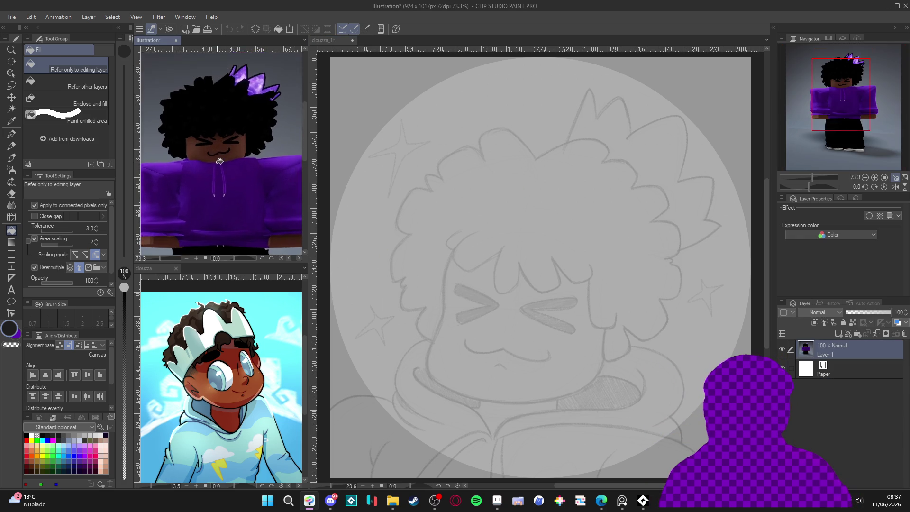
In clouzza_1, select Layer 2, take the Pencil in blue, and add Layer 5 above it
{"action": "left_click", "coordinate": [493, 304]}
{"action": "scroll", "coordinate": [503, 309], "scroll_direction": "down", "scroll_amount": 1}
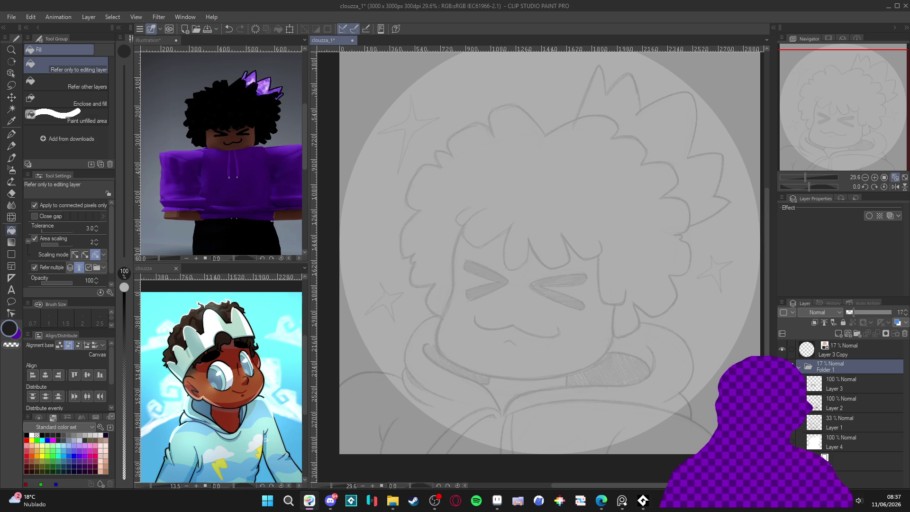
{"action": "left_click", "coordinate": [827, 409]}
{"action": "scroll", "coordinate": [525, 306], "scroll_direction": "down", "scroll_amount": 1}
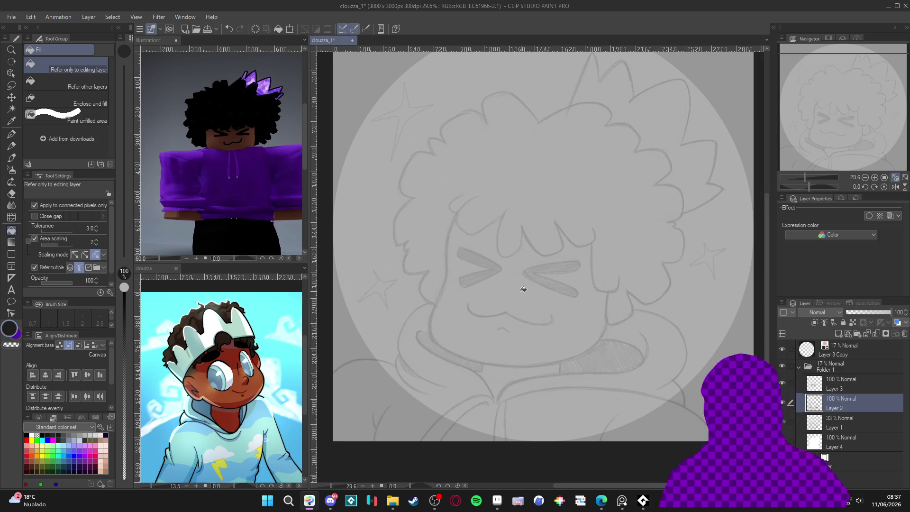
{"action": "key", "text": "p"}
{"action": "key", "text": "p"}
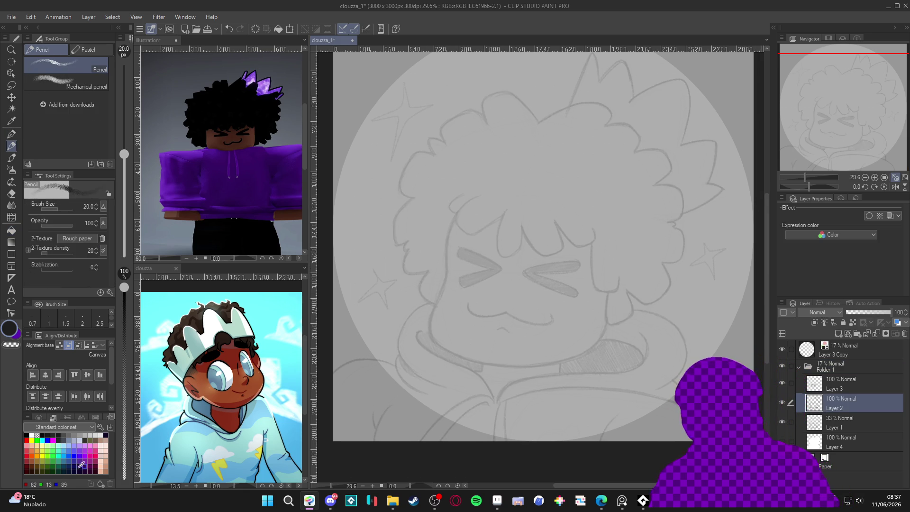
{"action": "left_click", "coordinate": [75, 459]}
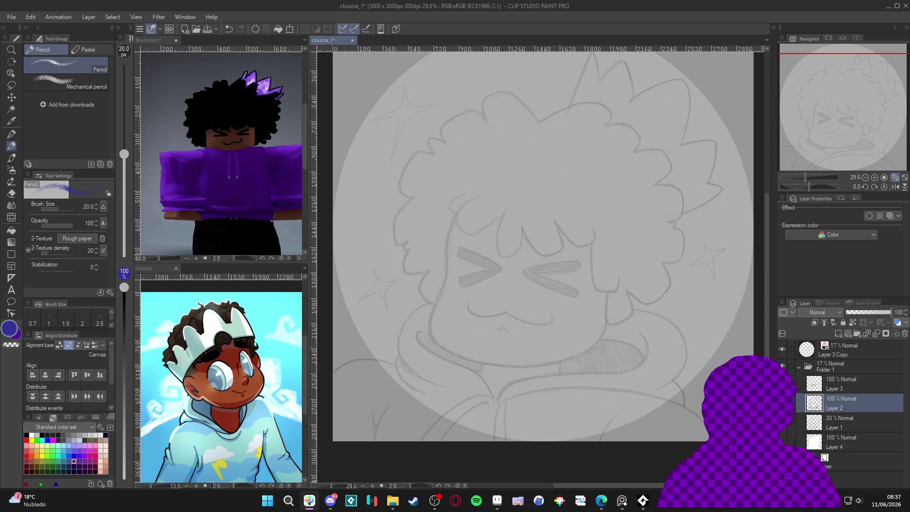
{"action": "key", "text": "ctrl+shift+n"}
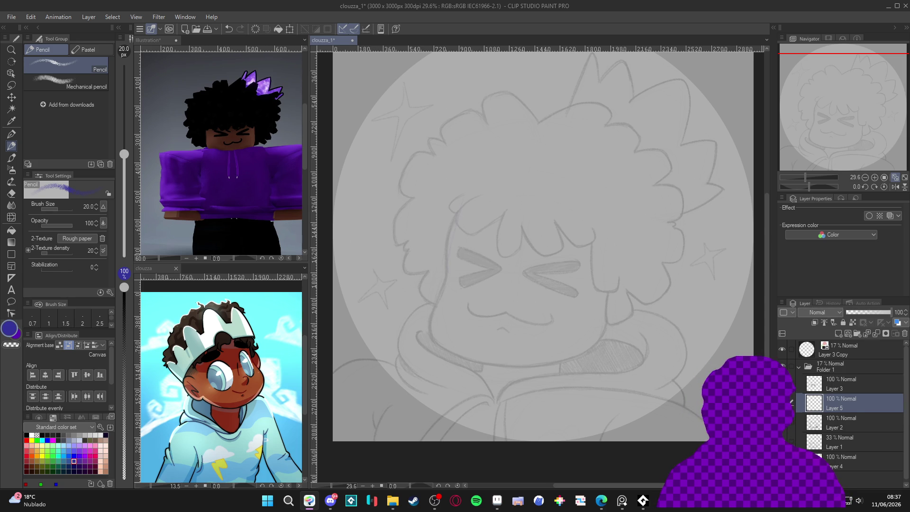
Discard trial mouth strokes and move Layer 5 out of Folder 1
{"action": "mouse_move", "coordinate": [497, 287]}
{"action": "left_mouse_down"}
{"action": "mouse_move", "coordinate": [503, 314]}
{"action": "mouse_move", "coordinate": [544, 325]}
{"action": "mouse_move", "coordinate": [554, 354]}
{"action": "left_mouse_up"}
{"action": "left_click_drag", "start_coordinate": [569, 364], "coordinate": [673, 375]}
{"action": "key", "text": "ctrl+z"}
{"action": "key", "text": "ctrl+z"}
{"action": "key", "text": "ctrl+z"}
{"action": "left_click_drag", "start_coordinate": [829, 407], "coordinate": [837, 363]}
Pencil the face outline along the left cheek, jaw and chin, then add Layer 6
{"action": "left_click_drag", "start_coordinate": [463, 198], "coordinate": [445, 271]}
{"action": "key", "text": "e"}
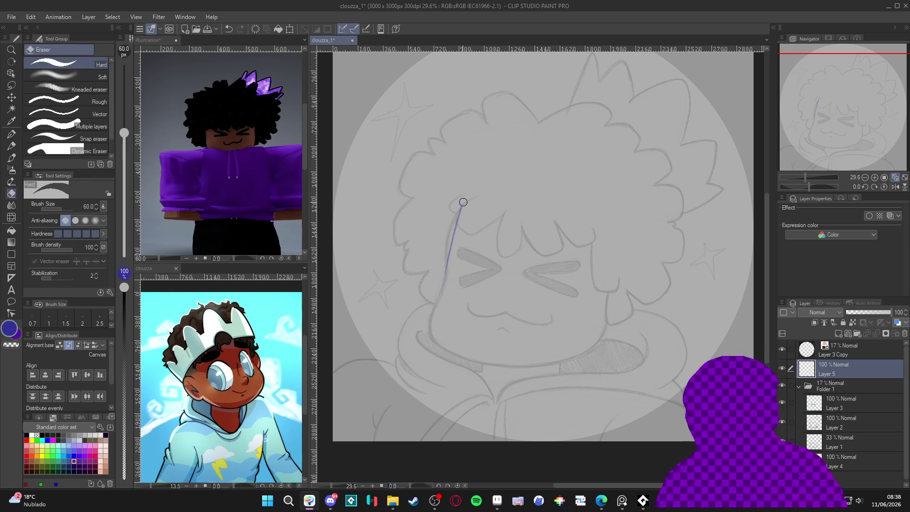
{"action": "key", "text": "p"}
{"action": "mouse_move", "coordinate": [444, 279]}
{"action": "left_mouse_down"}
{"action": "mouse_move", "coordinate": [441, 344]}
{"action": "mouse_move", "coordinate": [451, 352]}
{"action": "left_mouse_up"}
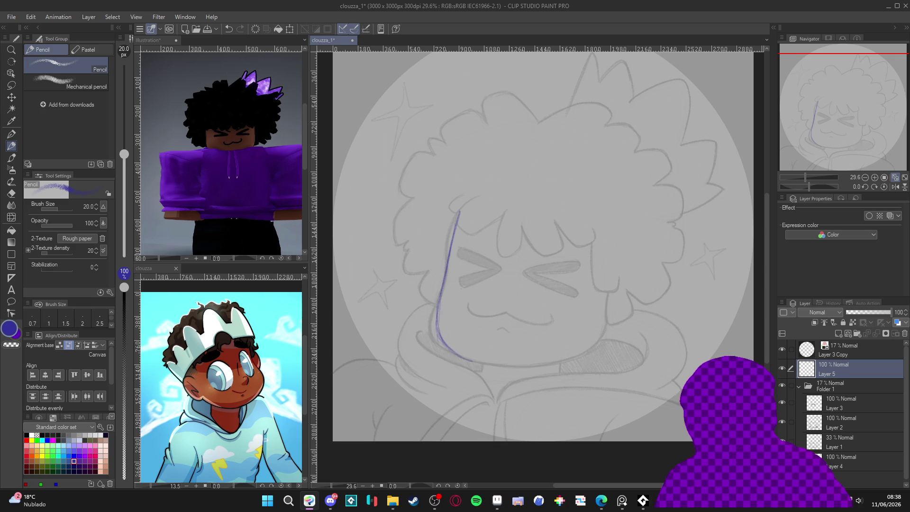
{"action": "mouse_move", "coordinate": [560, 225]}
{"action": "left_mouse_down"}
{"action": "mouse_move", "coordinate": [511, 204]}
{"action": "mouse_move", "coordinate": [443, 221]}
{"action": "left_mouse_up"}
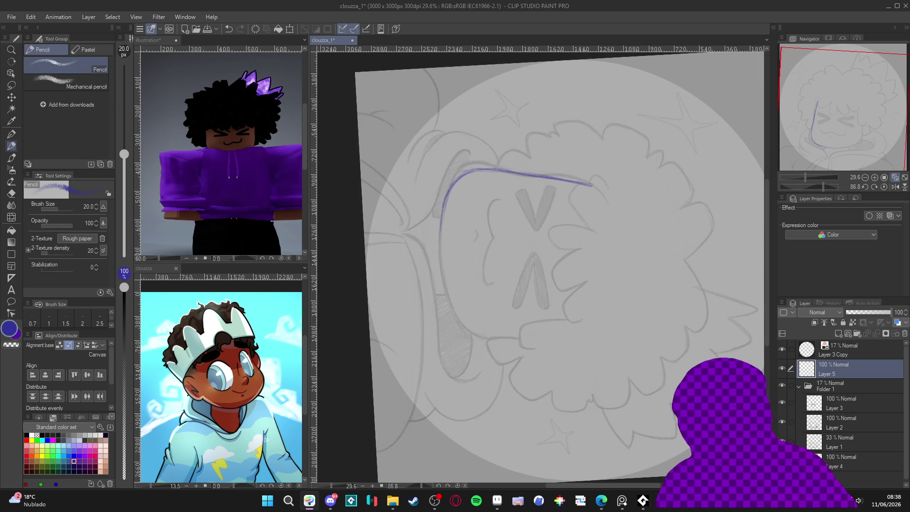
{"action": "left_click_drag", "start_coordinate": [442, 262], "coordinate": [482, 334]}
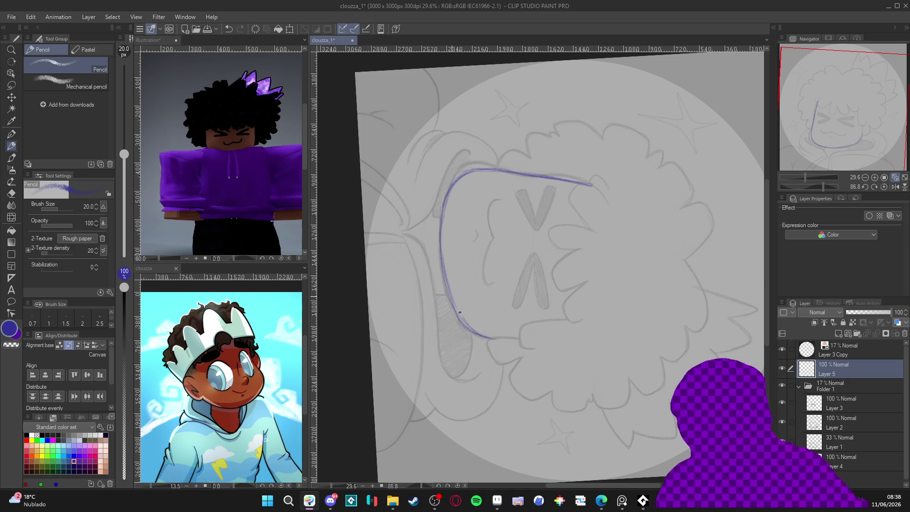
{"action": "mouse_move", "coordinate": [513, 329]}
{"action": "left_mouse_down"}
{"action": "mouse_move", "coordinate": [583, 315]}
{"action": "mouse_move", "coordinate": [620, 253]}
{"action": "left_mouse_up"}
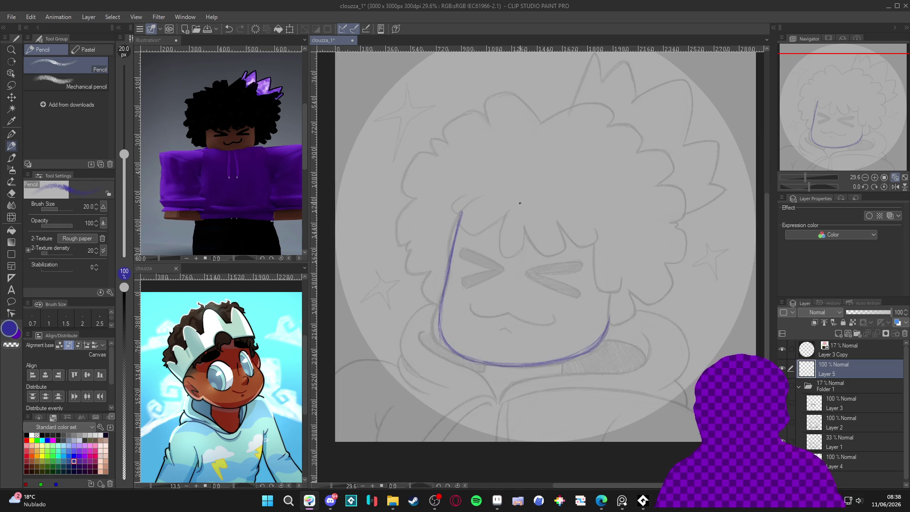
{"action": "left_click_drag", "start_coordinate": [461, 213], "coordinate": [472, 202]}
{"action": "scroll", "coordinate": [563, 377], "scroll_direction": "down", "scroll_amount": 1}
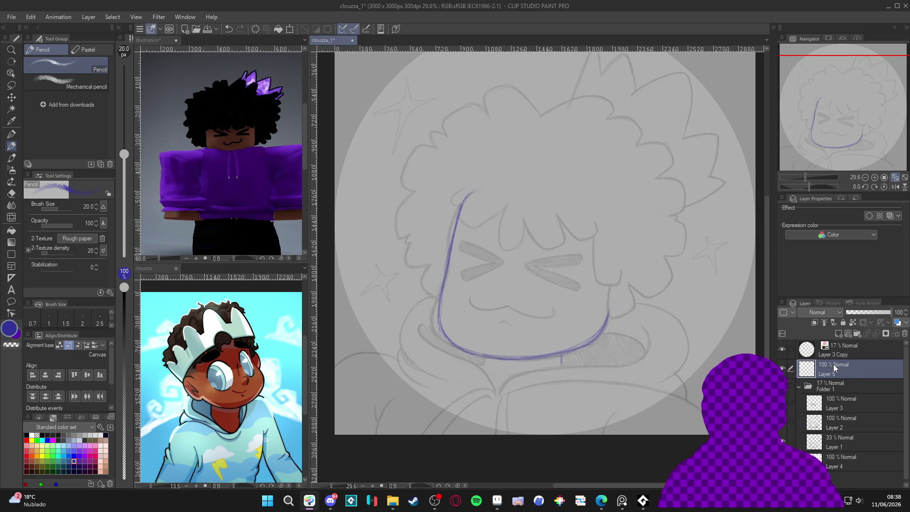
{"action": "key", "text": "ctrl+shift+n"}
Set up the inking pen in black with a slightly smaller brush
{"action": "key", "text": "p"}
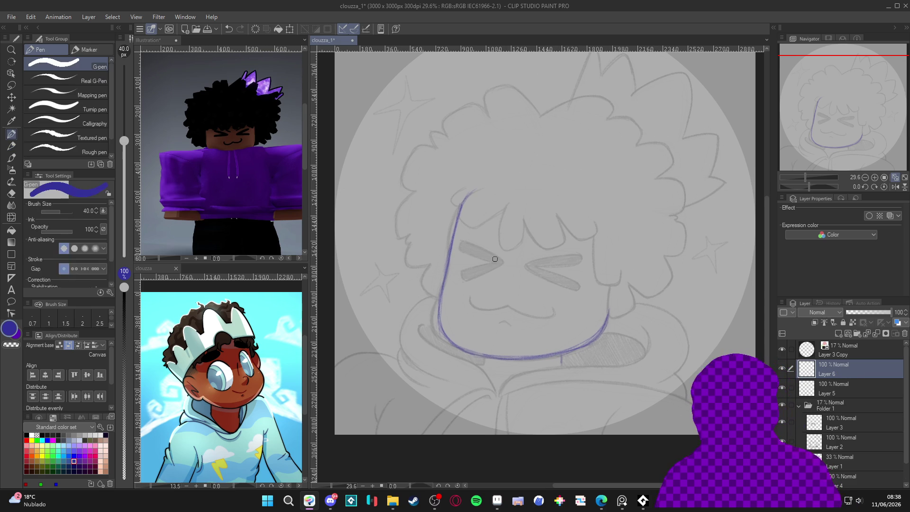
{"action": "left_click", "coordinate": [27, 434]}
{"action": "mouse_move", "coordinate": [542, 179]}
{"action": "left_mouse_down"}
{"action": "mouse_move", "coordinate": [505, 220]}
{"action": "mouse_move", "coordinate": [512, 406]}
{"action": "left_mouse_up"}
{"action": "key", "text": "ctrl+z"}
{"action": "key", "text": "bracketleft"}
{"action": "key", "text": "bracketleft"}
{"action": "key", "text": "bracketleft"}
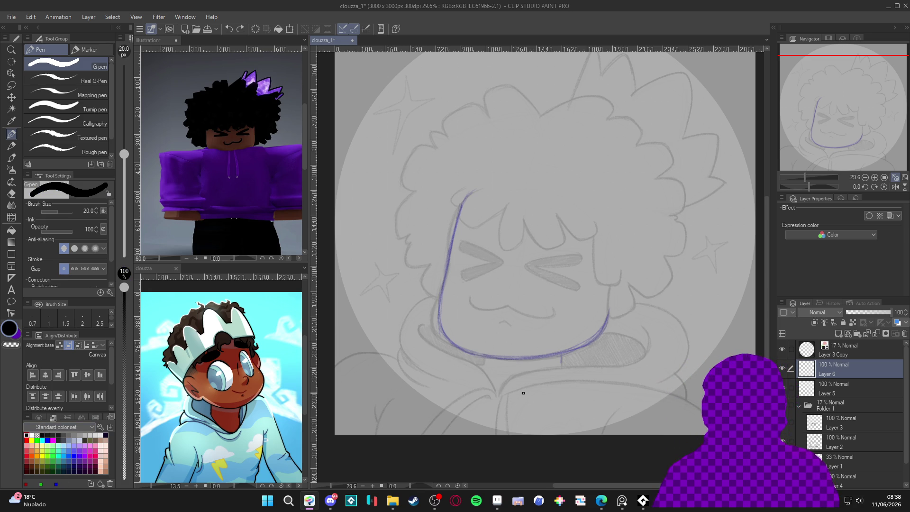
{"action": "key", "text": "bracketleft"}
{"action": "mouse_move", "coordinate": [517, 181]}
{"action": "left_mouse_down"}
{"action": "mouse_move", "coordinate": [502, 207]}
{"action": "mouse_move", "coordinate": [481, 367]}
{"action": "mouse_move", "coordinate": [506, 360]}
{"action": "mouse_move", "coordinate": [516, 345]}
{"action": "left_mouse_up"}
{"action": "key", "text": "ctrl+z"}
{"action": "key", "text": "ctrl+z"}
Ink the black cheek line down the left side of the face
{"action": "left_click_drag", "start_coordinate": [523, 383], "coordinate": [526, 363]}
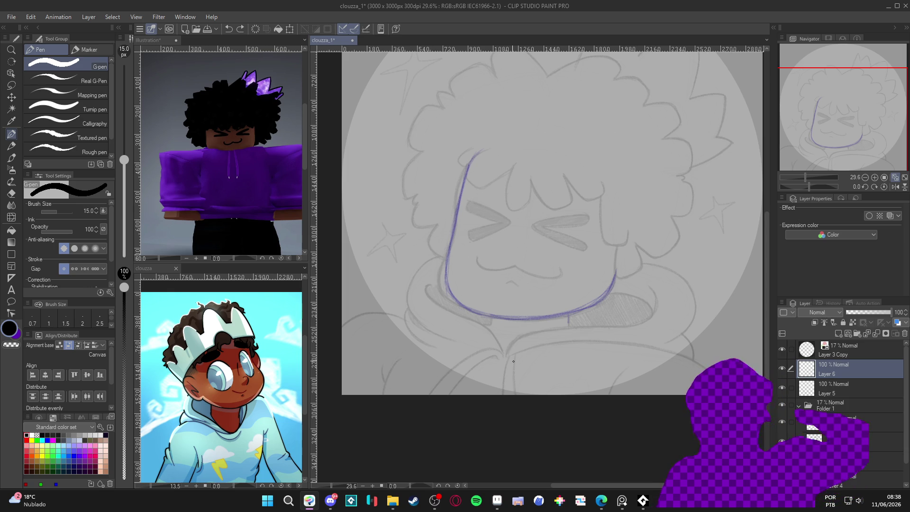
{"action": "key", "text": "p"}
{"action": "mouse_move", "coordinate": [513, 361]}
{"action": "left_mouse_down"}
{"action": "mouse_move", "coordinate": [474, 275]}
{"action": "mouse_move", "coordinate": [498, 144]}
{"action": "left_mouse_up"}
{"action": "key", "text": "p"}
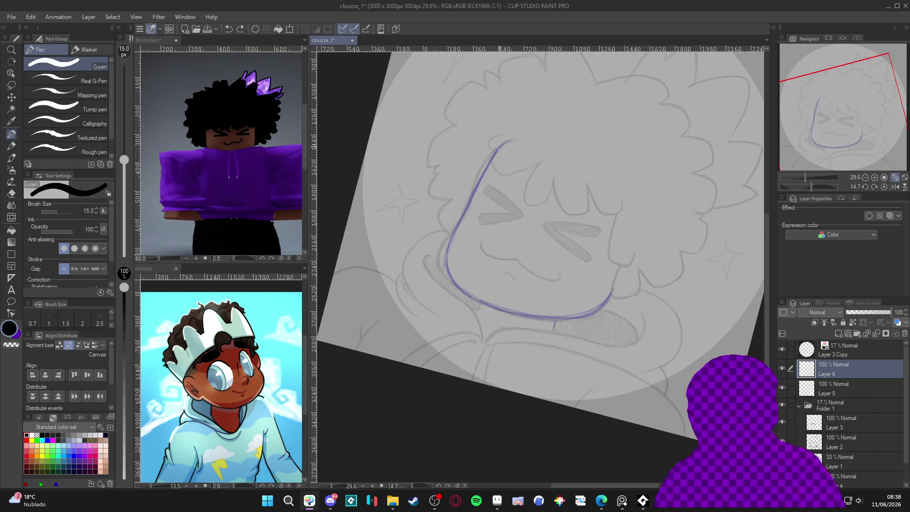
{"action": "left_click_drag", "start_coordinate": [513, 139], "coordinate": [494, 152]}
{"action": "key", "text": "ctrl+z"}
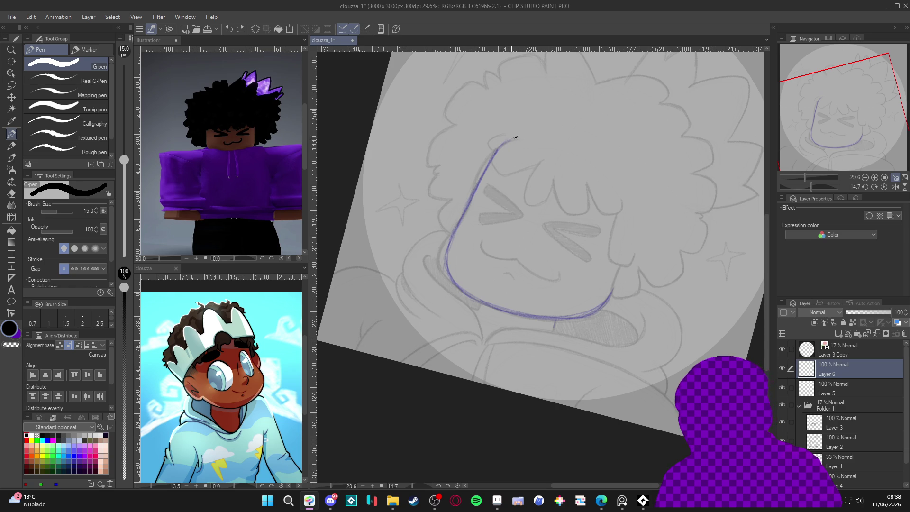
{"action": "left_click_drag", "start_coordinate": [476, 188], "coordinate": [455, 231]}
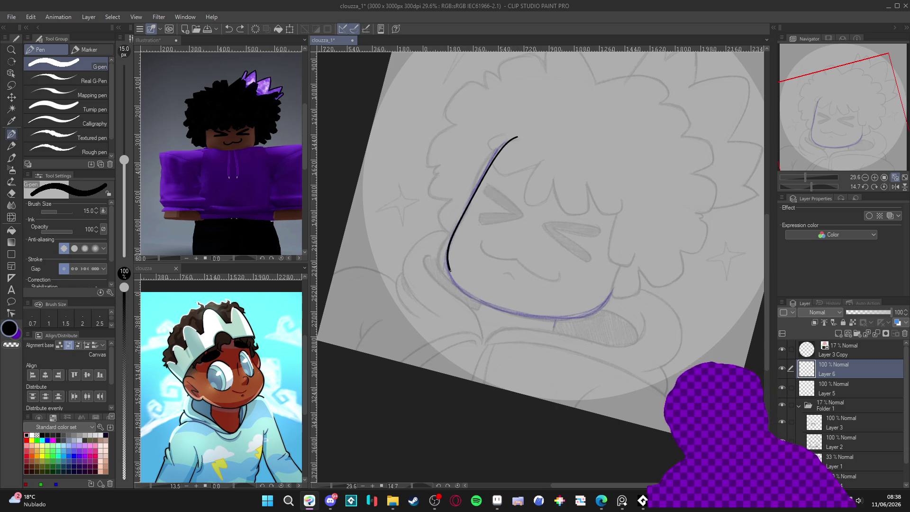
{"action": "left_click_drag", "start_coordinate": [449, 269], "coordinate": [467, 290]}
{"action": "key", "text": "ctrl+z"}
Erase the cheek ink line's right tip and top end, returning the view upright
{"action": "key", "text": "r"}
{"action": "mouse_move", "coordinate": [507, 131]}
{"action": "left_mouse_down"}
{"action": "mouse_move", "coordinate": [595, 141]}
{"action": "mouse_move", "coordinate": [661, 203]}
{"action": "mouse_move", "coordinate": [538, 174]}
{"action": "mouse_move", "coordinate": [496, 199]}
{"action": "mouse_move", "coordinate": [488, 273]}
{"action": "mouse_move", "coordinate": [502, 327]}
{"action": "mouse_move", "coordinate": [560, 349]}
{"action": "left_mouse_up"}
{"action": "key", "text": "p"}
{"action": "key", "text": "r"}
{"action": "left_click_drag", "start_coordinate": [645, 370], "coordinate": [643, 158]}
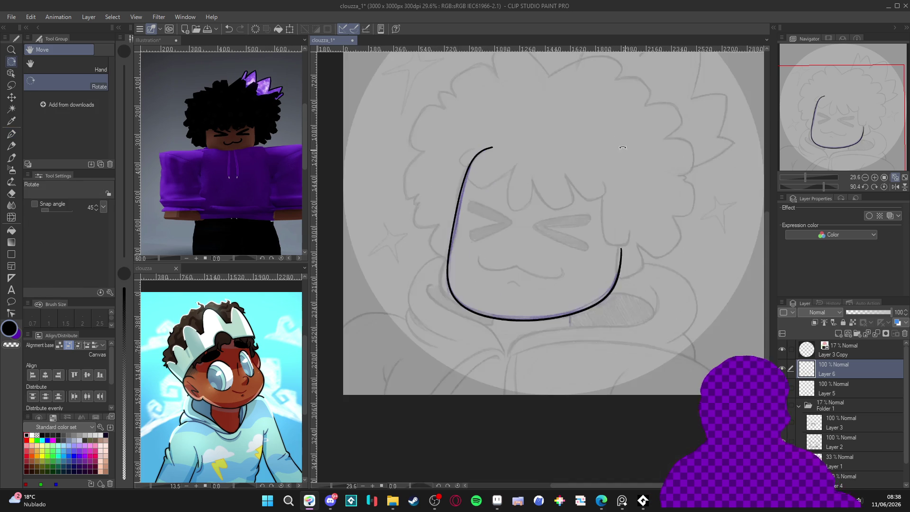
{"action": "key", "text": "e"}
{"action": "scroll", "coordinate": [606, 316], "scroll_direction": "up", "scroll_amount": 3}
{"action": "left_click_drag", "start_coordinate": [605, 318], "coordinate": [607, 338]}
{"action": "left_click_drag", "start_coordinate": [479, 205], "coordinate": [457, 230]}
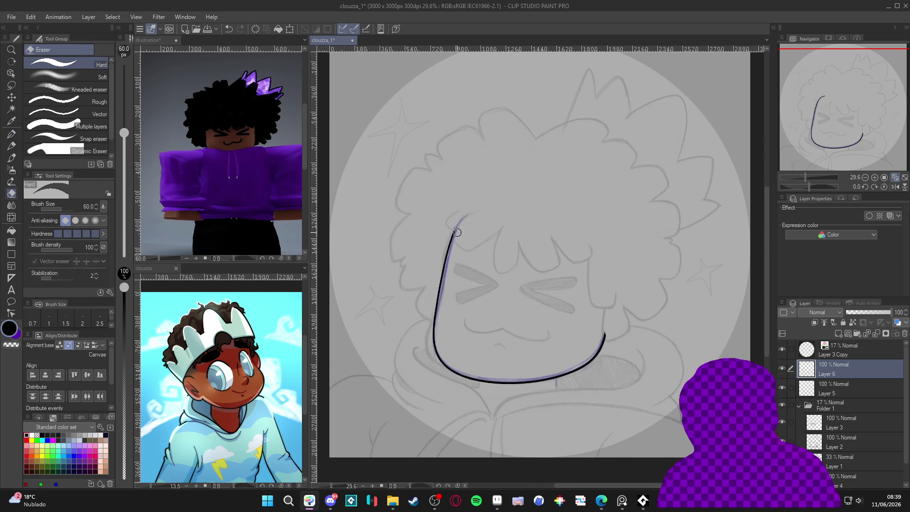
{"action": "key", "text": "p"}
{"action": "scroll", "coordinate": [640, 376], "scroll_direction": "down", "scroll_amount": 2}
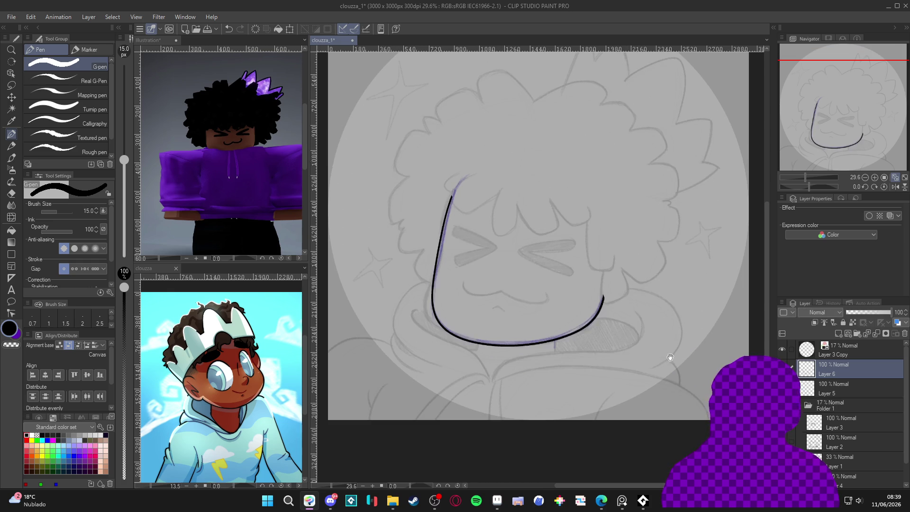
{"action": "left_click_drag", "start_coordinate": [679, 359], "coordinate": [665, 374]}
On a new layer, ink a shortened tick under the jaw and a short line leftward
{"action": "key", "text": "ctrl+shift+n"}
{"action": "mouse_move", "coordinate": [573, 364]}
{"action": "left_mouse_down"}
{"action": "mouse_move", "coordinate": [561, 384]}
{"action": "mouse_move", "coordinate": [550, 366]}
{"action": "left_mouse_up"}
{"action": "key", "text": "p"}
{"action": "key", "text": "p"}
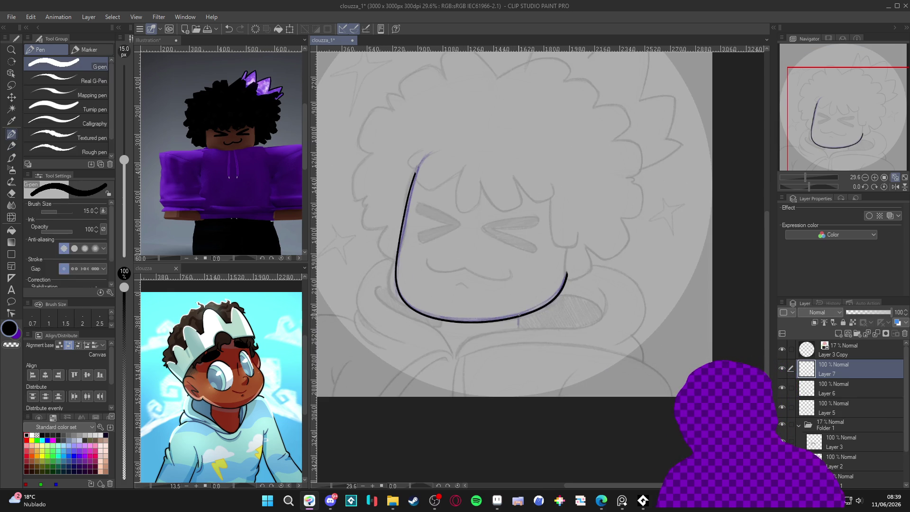
{"action": "key", "text": "ctrl+z"}
{"action": "key", "text": "ctrl+y"}
{"action": "key", "text": "e"}
{"action": "left_click_drag", "start_coordinate": [521, 343], "coordinate": [517, 336]}
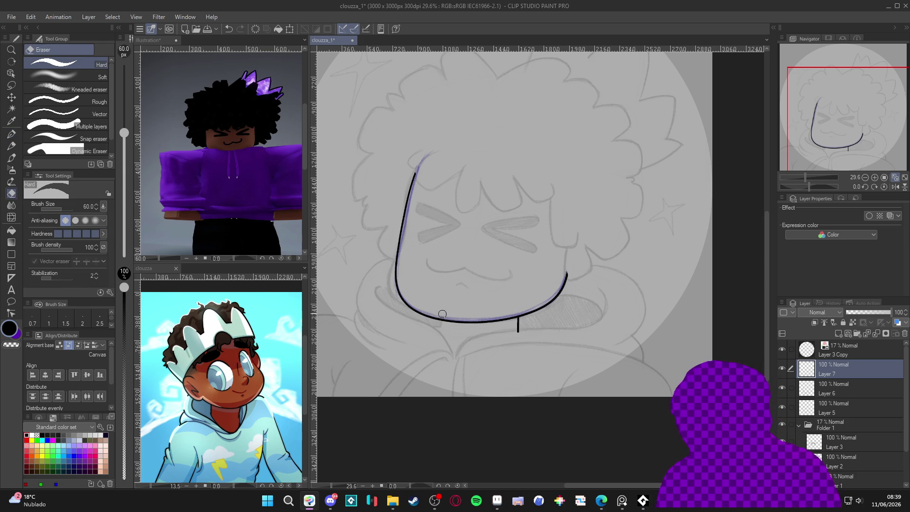
{"action": "key", "text": "p"}
{"action": "left_click_drag", "start_coordinate": [441, 325], "coordinate": [411, 329]}
{"action": "key", "text": "e"}
{"action": "key", "text": "p"}
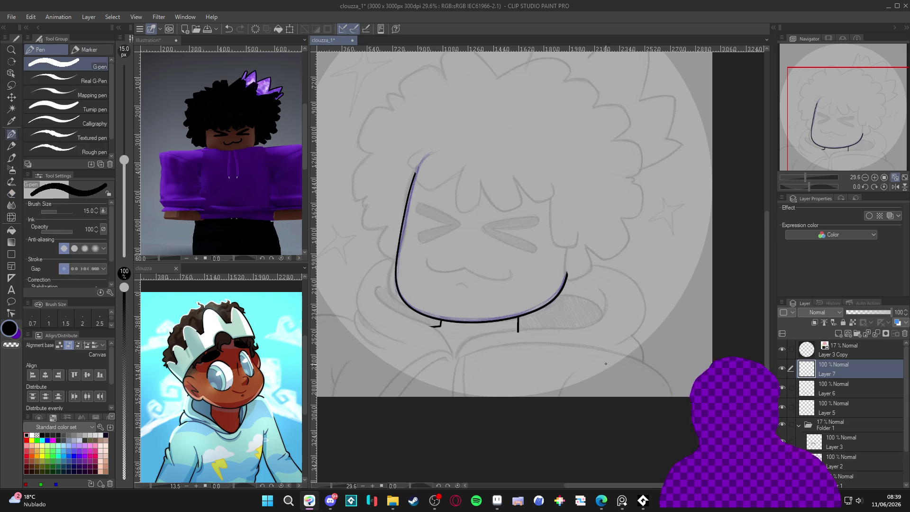
{"action": "scroll", "coordinate": [604, 360], "scroll_direction": "up", "scroll_amount": 1}
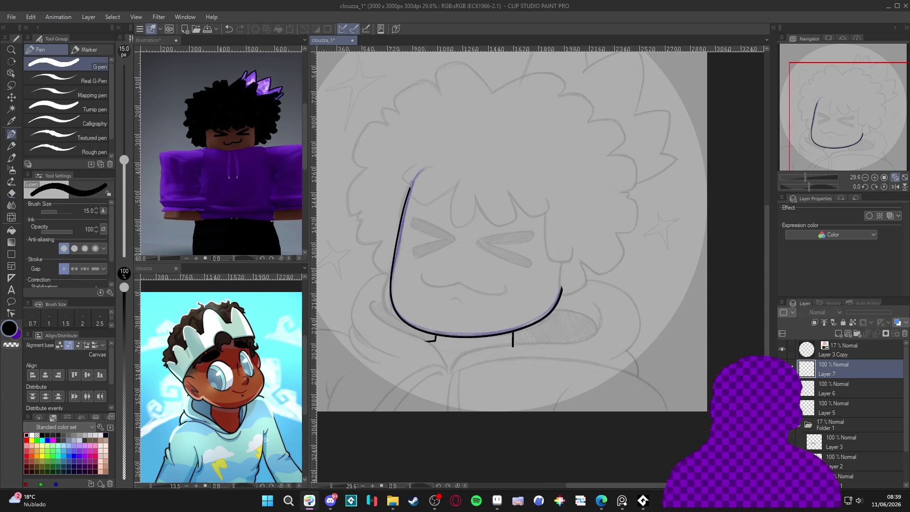
Merge the face lines into Layer 6 and add a new empty Layer 7
{"action": "key", "text": "ctrl+e"}
{"action": "left_click_drag", "start_coordinate": [608, 394], "coordinate": [618, 396]}
{"action": "key", "text": "ctrl+shift+n"}
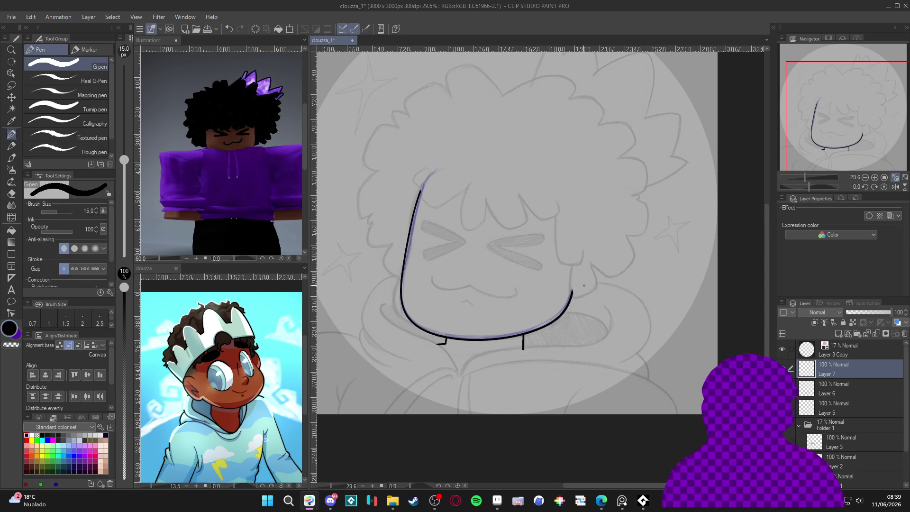
{"action": "mouse_move", "coordinate": [555, 382]}
{"action": "left_mouse_down"}
{"action": "mouse_move", "coordinate": [564, 402]}
{"action": "mouse_move", "coordinate": [568, 376]}
{"action": "mouse_move", "coordinate": [524, 178]}
{"action": "mouse_move", "coordinate": [534, 179]}
{"action": "mouse_move", "coordinate": [492, 157]}
{"action": "mouse_move", "coordinate": [488, 192]}
{"action": "mouse_move", "coordinate": [458, 183]}
{"action": "mouse_move", "coordinate": [432, 219]}
{"action": "mouse_move", "coordinate": [438, 229]}
{"action": "mouse_move", "coordinate": [409, 242]}
{"action": "mouse_move", "coordinate": [406, 269]}
{"action": "mouse_move", "coordinate": [452, 207]}
{"action": "left_mouse_up"}
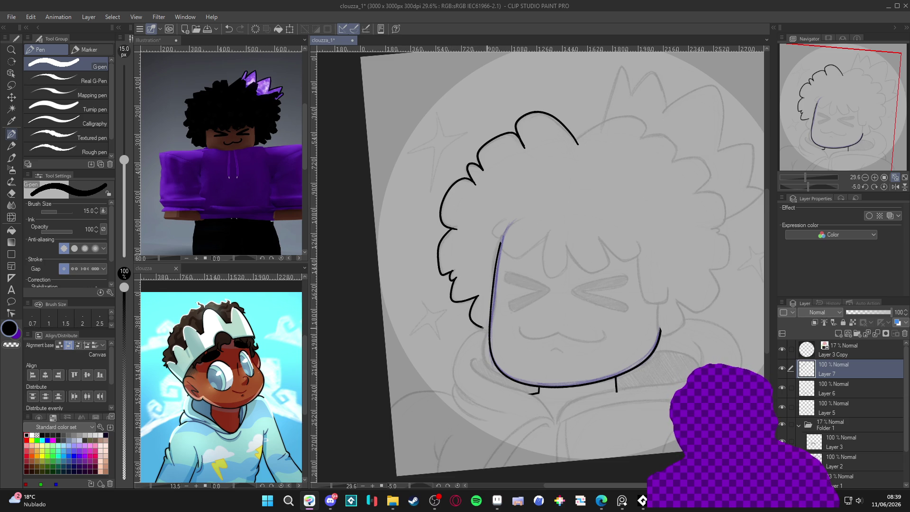
Ink the curly hair outline across the top of the head
{"action": "left_click_drag", "start_coordinate": [631, 341], "coordinate": [571, 370]}
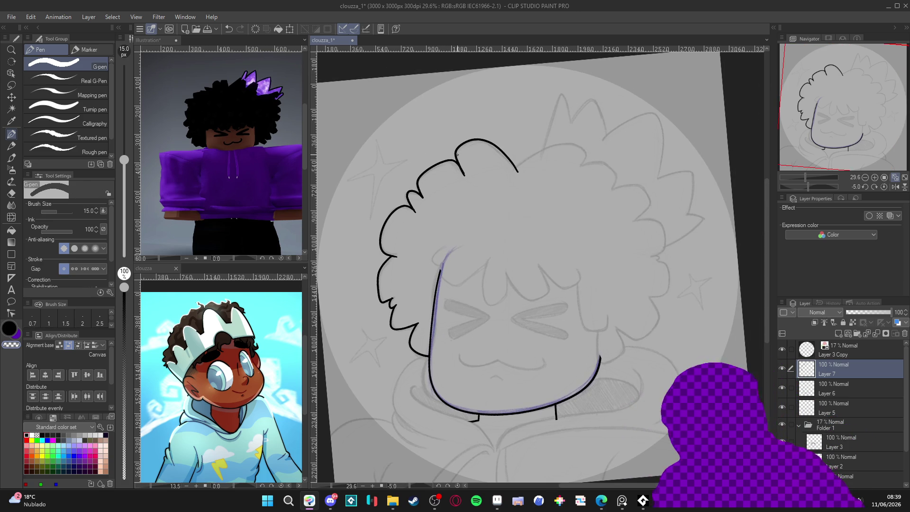
{"action": "key", "text": "r"}
{"action": "mouse_move", "coordinate": [415, 253]}
{"action": "left_mouse_down"}
{"action": "mouse_move", "coordinate": [425, 316]}
{"action": "mouse_move", "coordinate": [459, 361]}
{"action": "left_mouse_up"}
{"action": "key", "text": "p"}
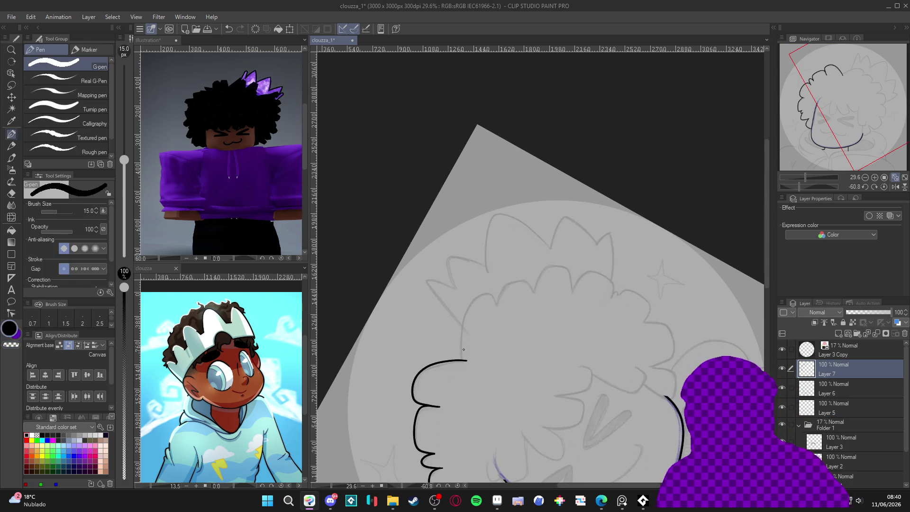
{"action": "key", "text": "ctrl+z"}
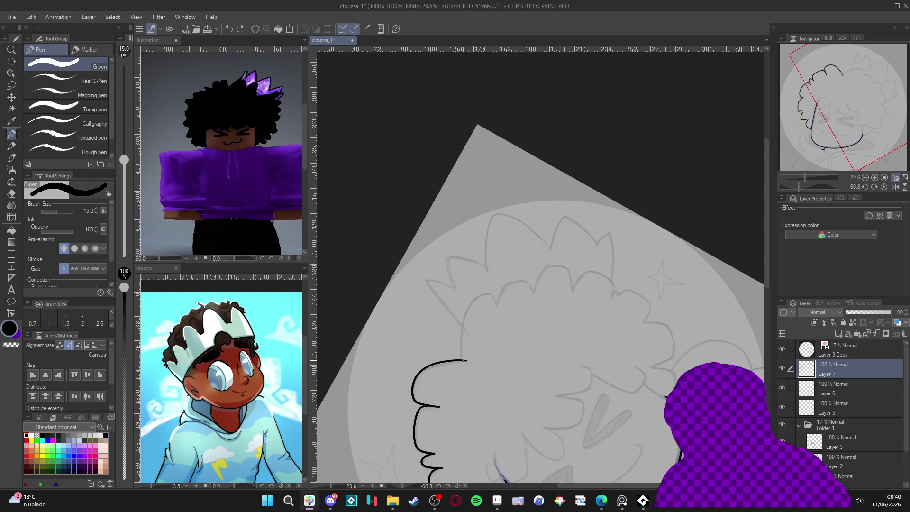
{"action": "left_click_drag", "start_coordinate": [492, 294], "coordinate": [498, 306]}
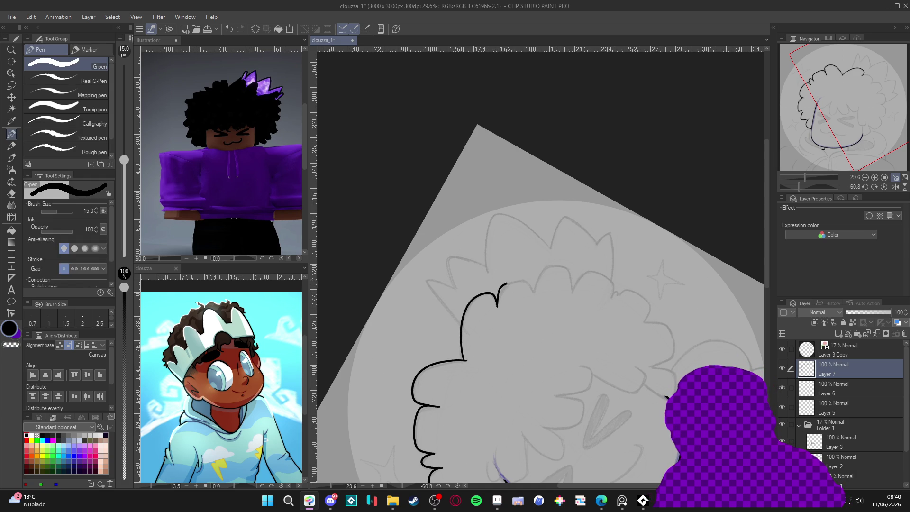
{"action": "left_click_drag", "start_coordinate": [531, 280], "coordinate": [536, 294]}
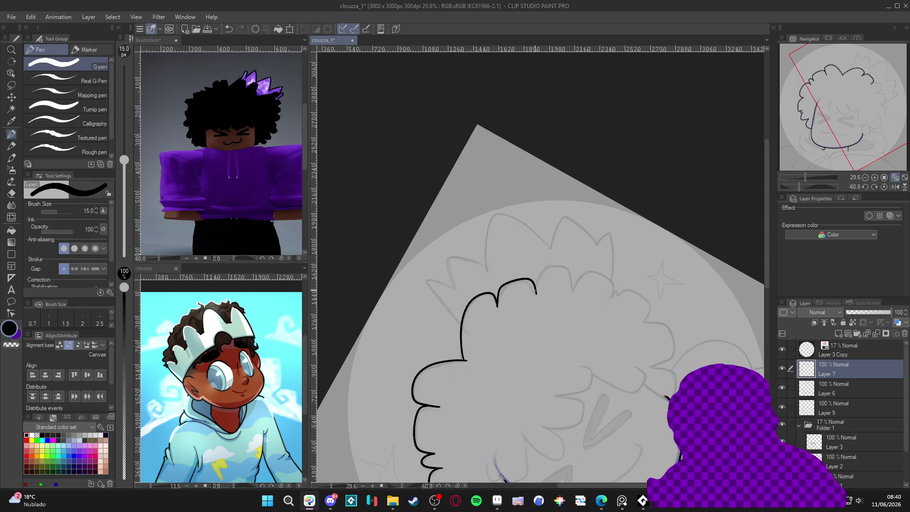
{"action": "left_click_drag", "start_coordinate": [571, 276], "coordinate": [572, 294]}
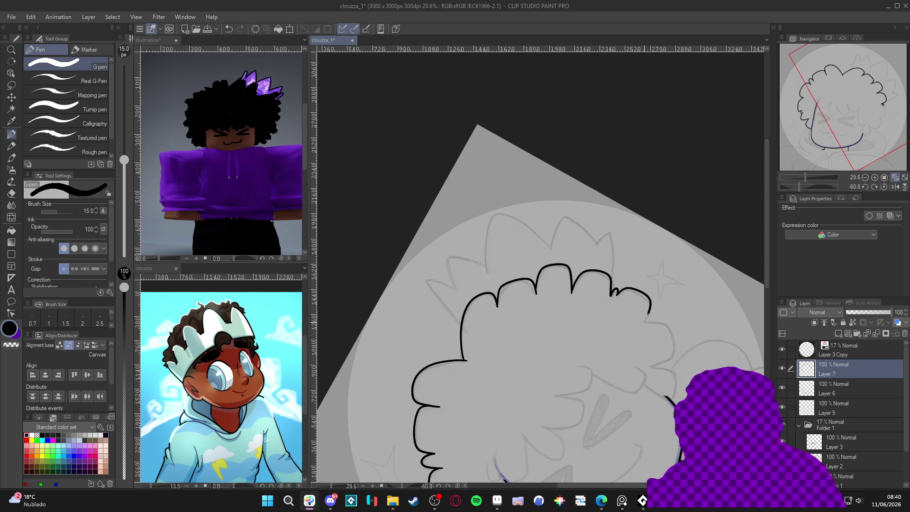
Extend the hair outline on the right side with the view levelled
{"action": "left_click_drag", "start_coordinate": [676, 318], "coordinate": [466, 260]}
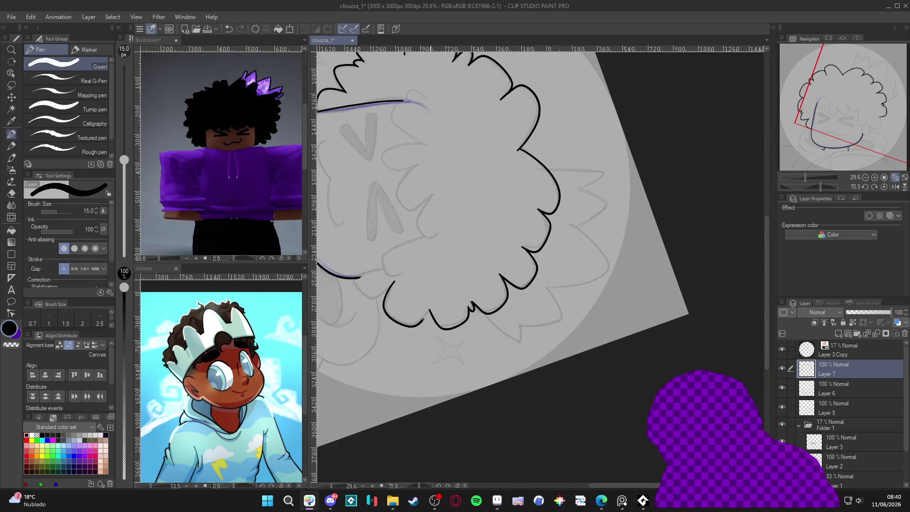
{"action": "key", "text": "r"}
{"action": "mouse_move", "coordinate": [423, 321]}
{"action": "left_mouse_down"}
{"action": "mouse_move", "coordinate": [451, 334]}
{"action": "mouse_move", "coordinate": [600, 283]}
{"action": "left_mouse_up"}
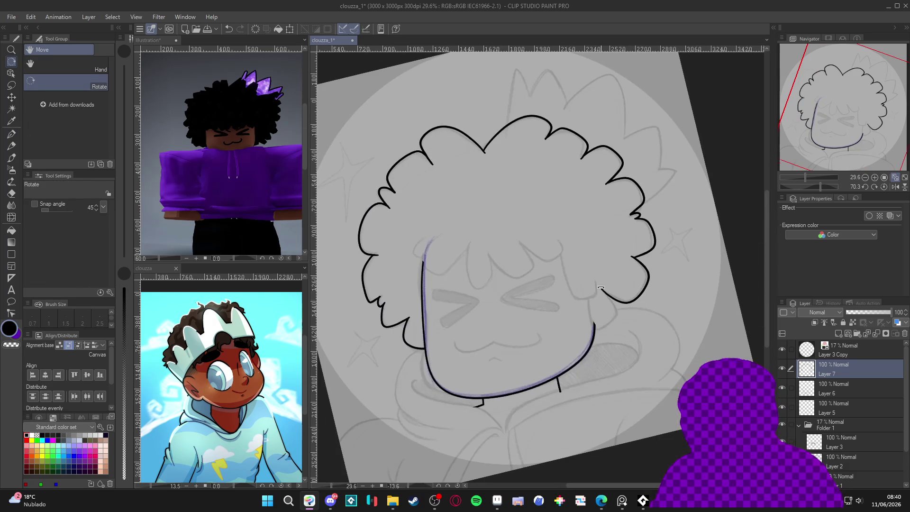
{"action": "key", "text": "p"}
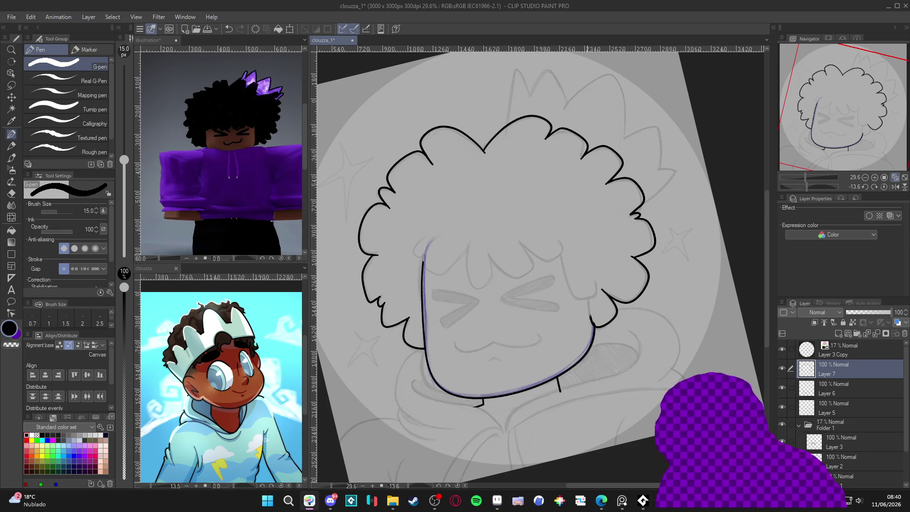
{"action": "left_click_drag", "start_coordinate": [591, 320], "coordinate": [587, 290]}
{"action": "key", "text": "e"}
{"action": "key", "text": "p"}
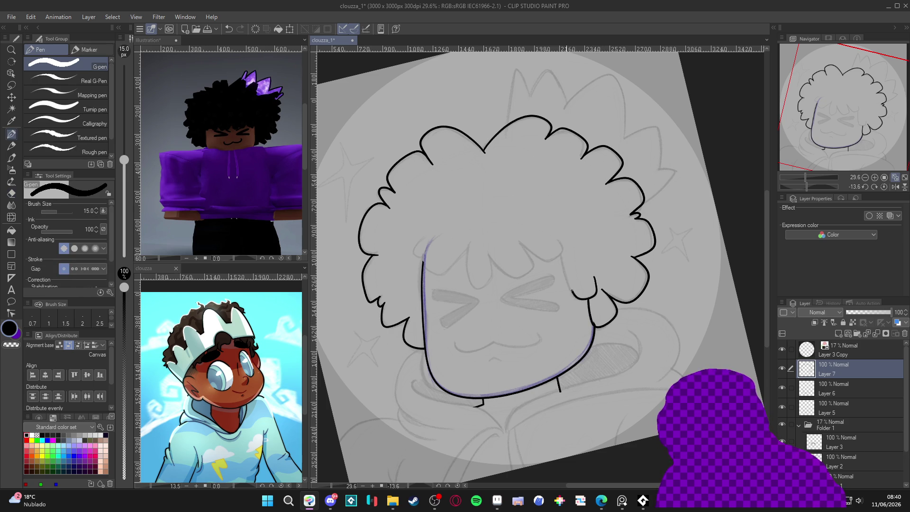
Draw the rounded hair locks hanging over the forehead
{"action": "left_click_drag", "start_coordinate": [562, 260], "coordinate": [561, 246]}
{"action": "key", "text": "e"}
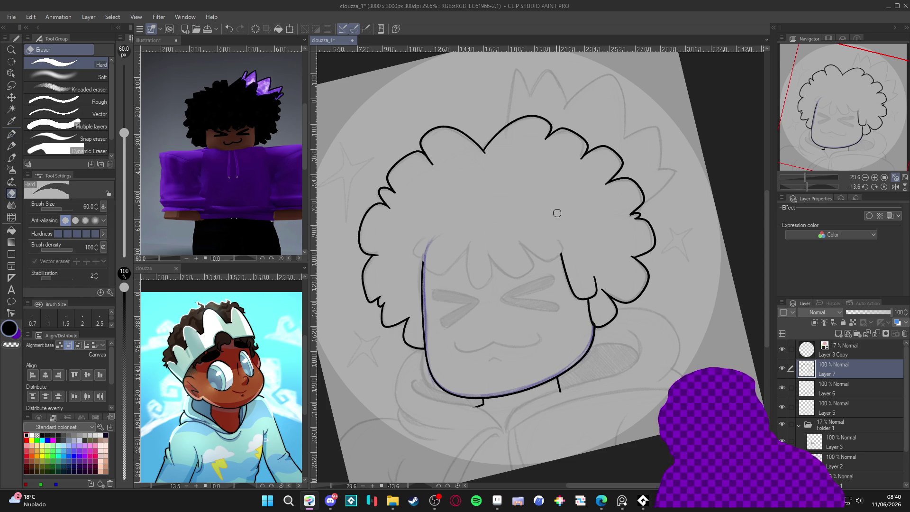
{"action": "key", "text": "p"}
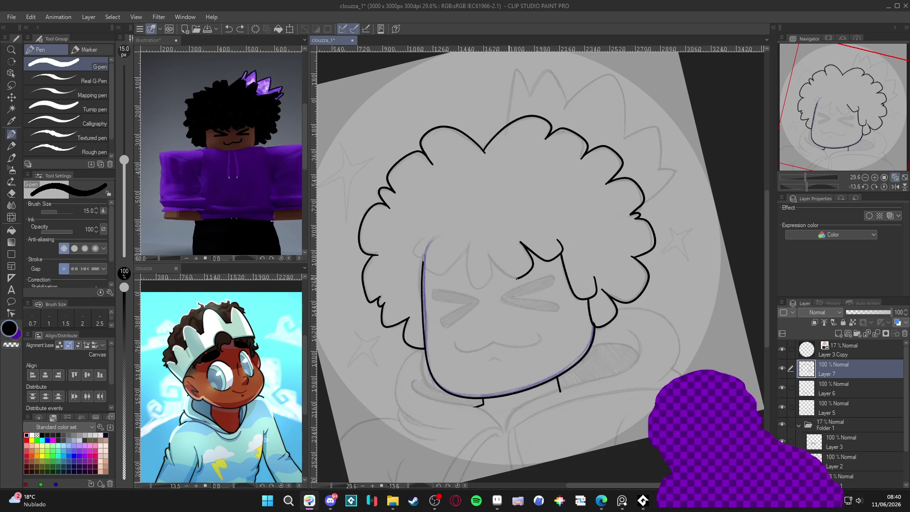
{"action": "left_click_drag", "start_coordinate": [498, 269], "coordinate": [487, 252]}
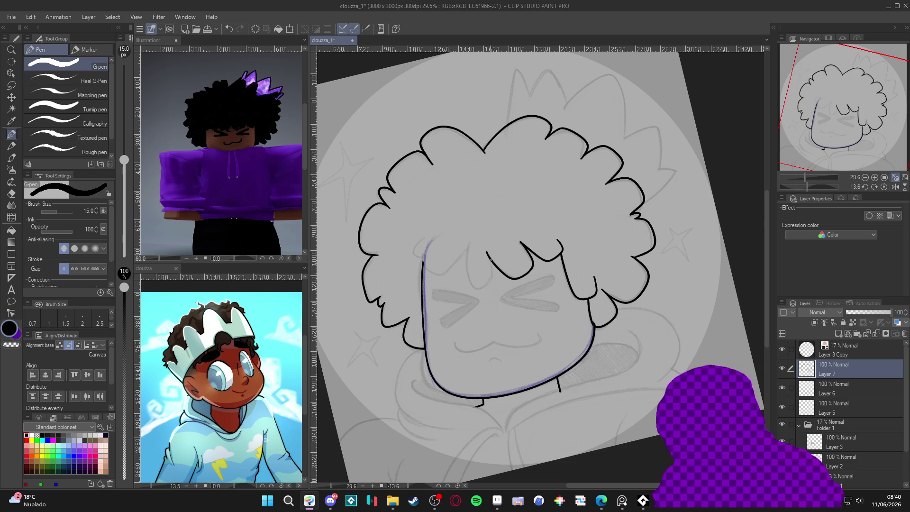
{"action": "left_click_drag", "start_coordinate": [469, 280], "coordinate": [470, 239]}
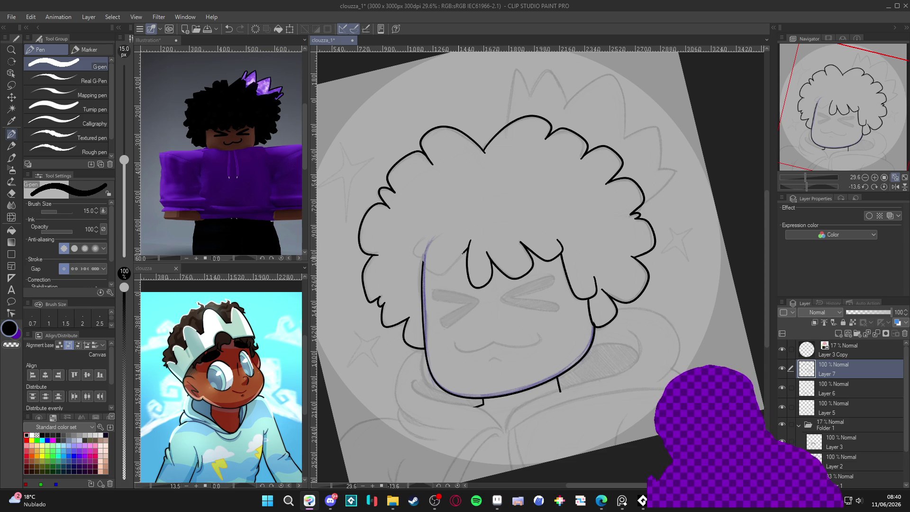
{"action": "mouse_move", "coordinate": [445, 271]}
{"action": "left_mouse_down"}
{"action": "mouse_move", "coordinate": [428, 271]}
{"action": "mouse_move", "coordinate": [445, 233]}
{"action": "mouse_move", "coordinate": [420, 238]}
{"action": "mouse_move", "coordinate": [414, 252]}
{"action": "left_mouse_up"}
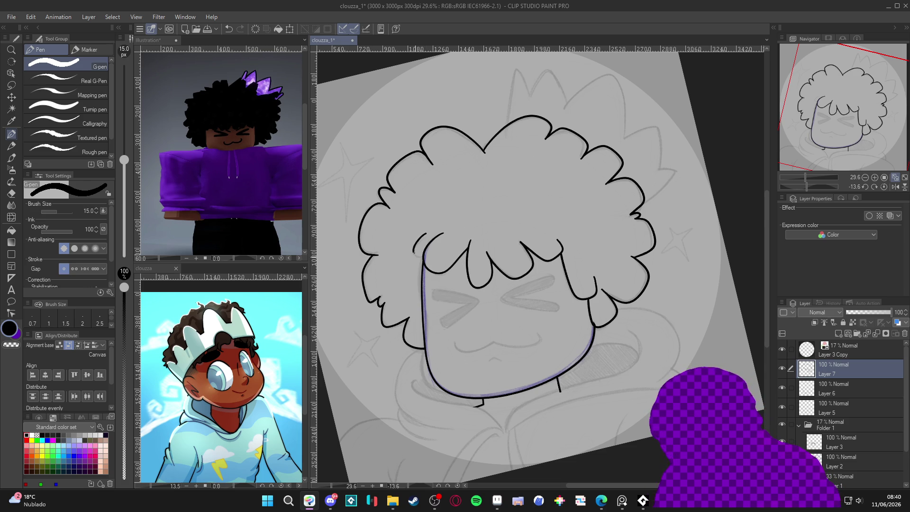
Level the canvas view to 0° and select Layer 6, keeping the hair lines on Layer 7
{"action": "key", "text": "ctrl+z"}
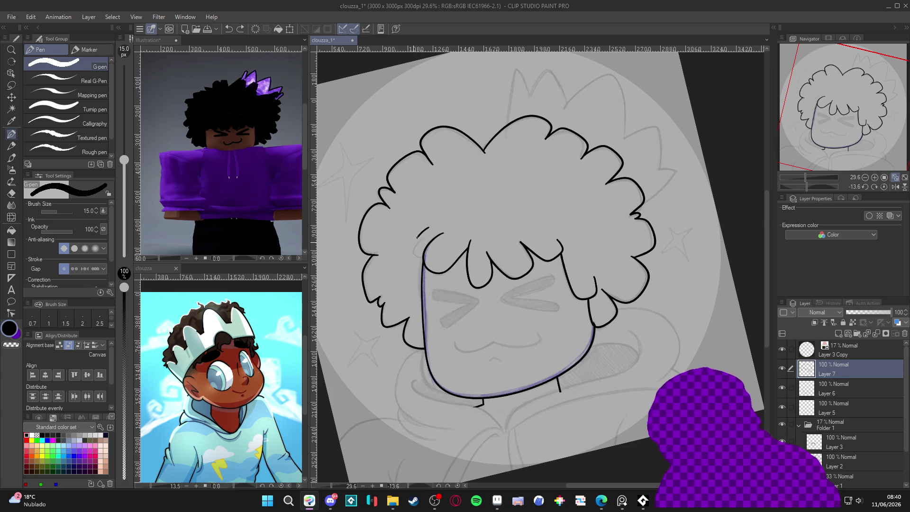
{"action": "key", "text": "r"}
{"action": "mouse_move", "coordinate": [647, 360]}
{"action": "left_mouse_down"}
{"action": "mouse_move", "coordinate": [621, 383]}
{"action": "mouse_move", "coordinate": [613, 380]}
{"action": "mouse_move", "coordinate": [640, 383]}
{"action": "mouse_move", "coordinate": [632, 350]}
{"action": "mouse_move", "coordinate": [614, 422]}
{"action": "left_mouse_up"}
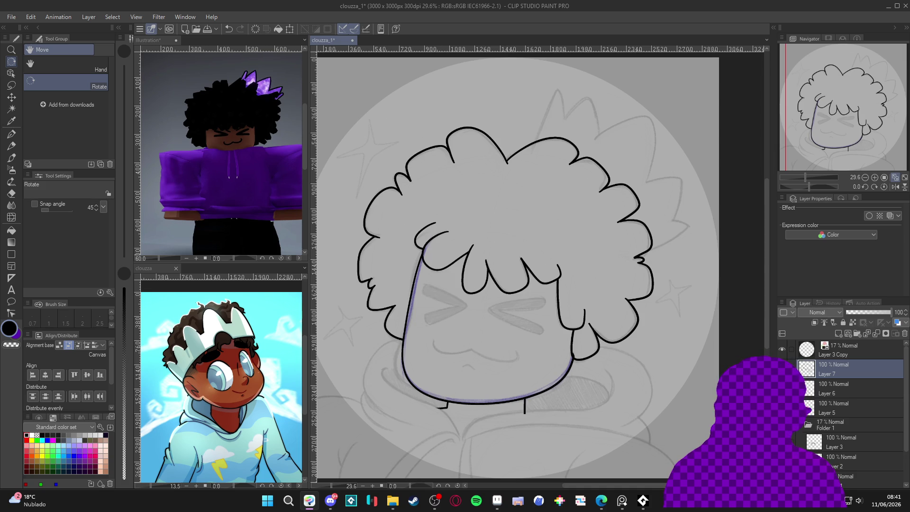
{"action": "left_click", "coordinate": [834, 388]}
{"action": "key", "text": "e"}
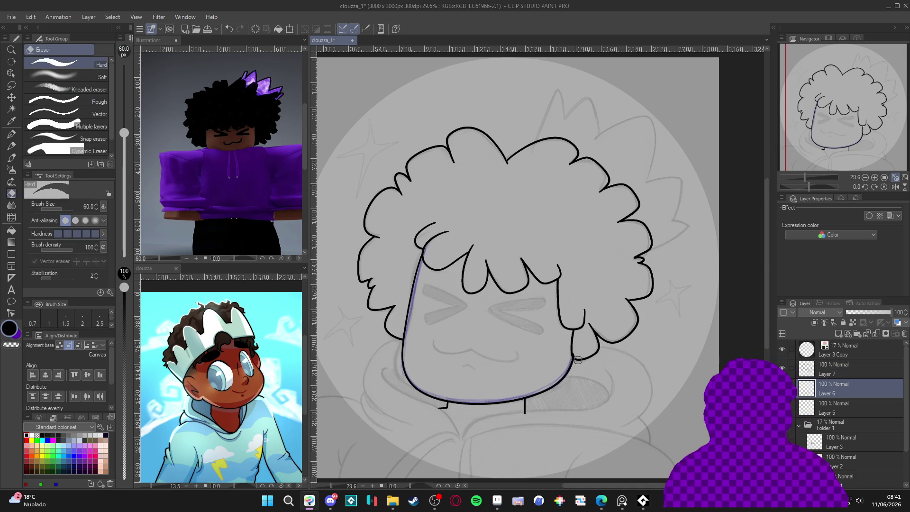
{"action": "key", "text": "p"}
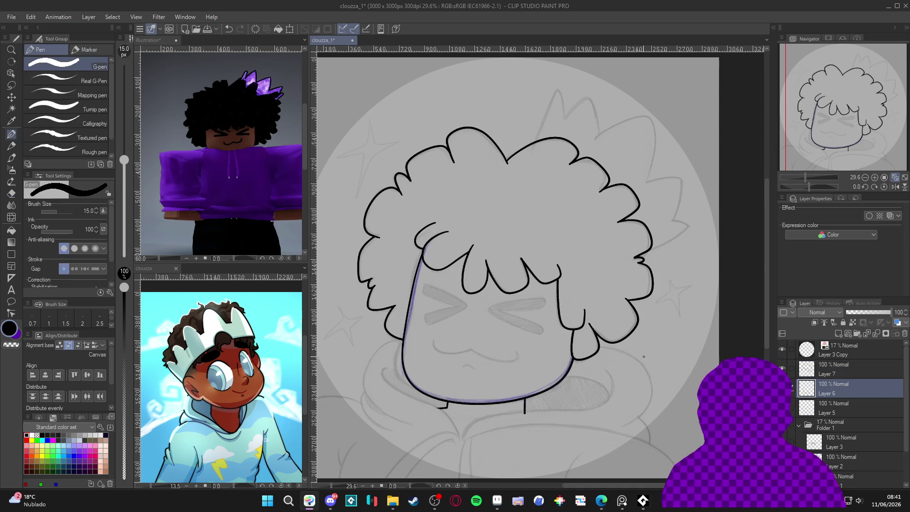
{"action": "left_click_drag", "start_coordinate": [610, 314], "coordinate": [614, 337]}
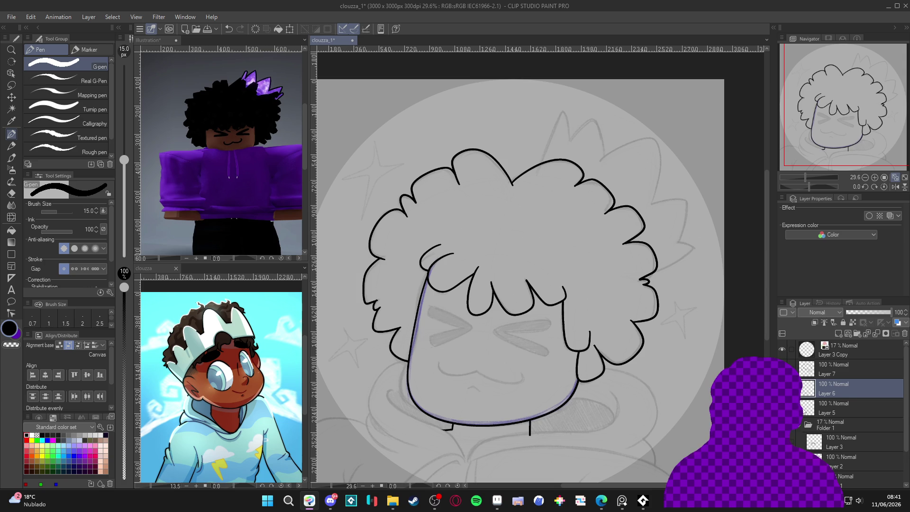
{"action": "key", "text": "ctrl+z"}
{"action": "scroll", "coordinate": [670, 378], "scroll_direction": "up", "scroll_amount": 1}
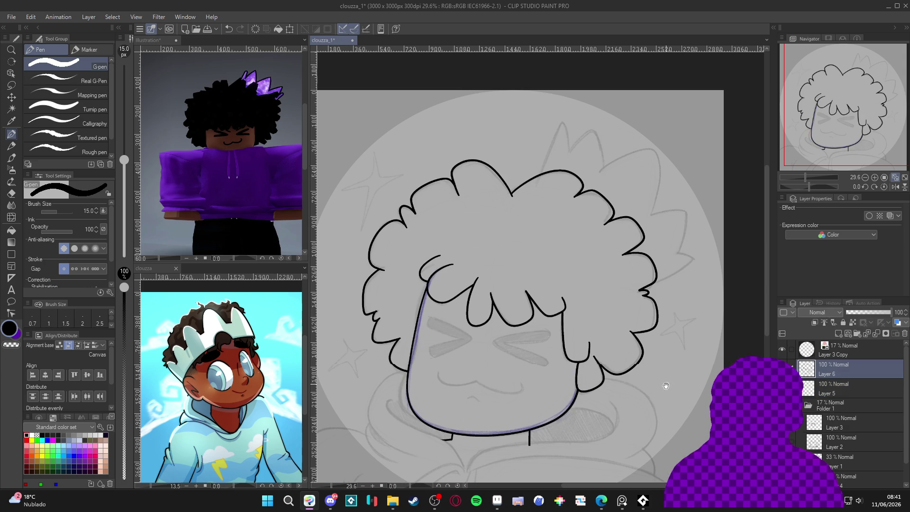
{"action": "key", "text": "ctrl+y"}
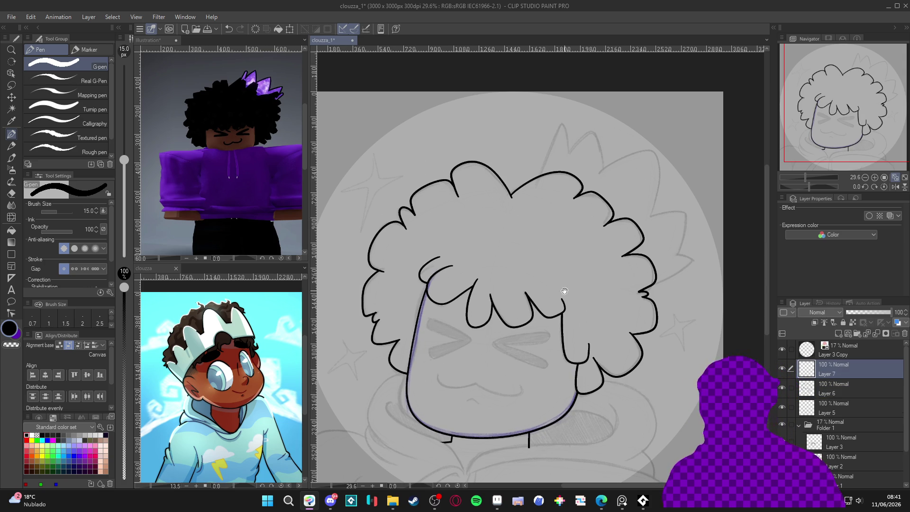
{"action": "scroll", "coordinate": [508, 304], "scroll_direction": "up", "scroll_amount": 4}
Ink a spiky crown point above the hair
{"action": "key", "text": "p"}
{"action": "scroll", "coordinate": [520, 319], "scroll_direction": "up", "scroll_amount": 2}
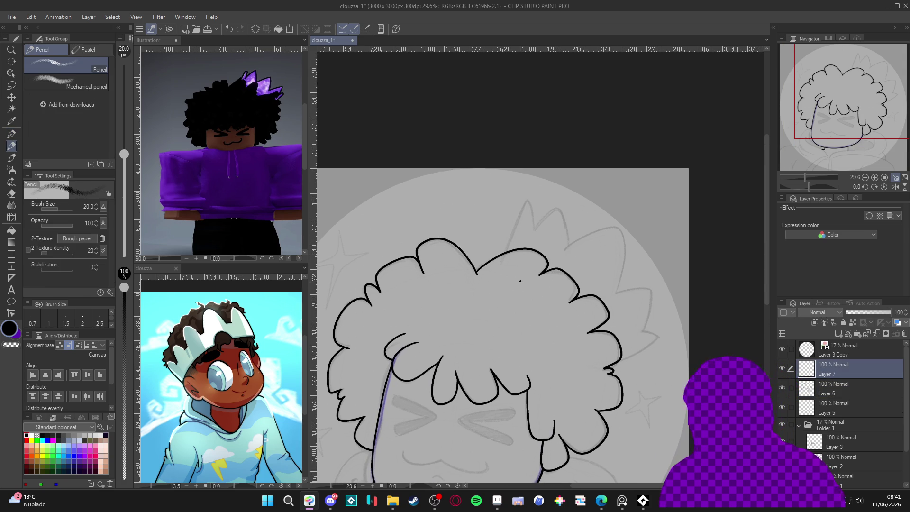
{"action": "key", "text": "p"}
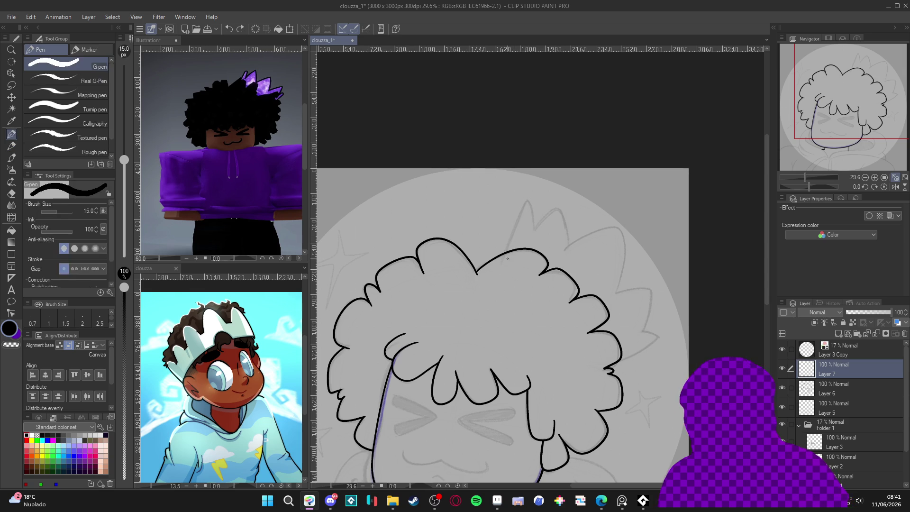
{"action": "mouse_move", "coordinate": [501, 269]}
{"action": "left_mouse_down"}
{"action": "mouse_move", "coordinate": [526, 204]}
{"action": "mouse_move", "coordinate": [534, 218]}
{"action": "mouse_move", "coordinate": [555, 209]}
{"action": "mouse_move", "coordinate": [565, 248]}
{"action": "mouse_move", "coordinate": [609, 228]}
{"action": "mouse_move", "coordinate": [625, 249]}
{"action": "mouse_move", "coordinate": [615, 296]}
{"action": "left_mouse_up"}
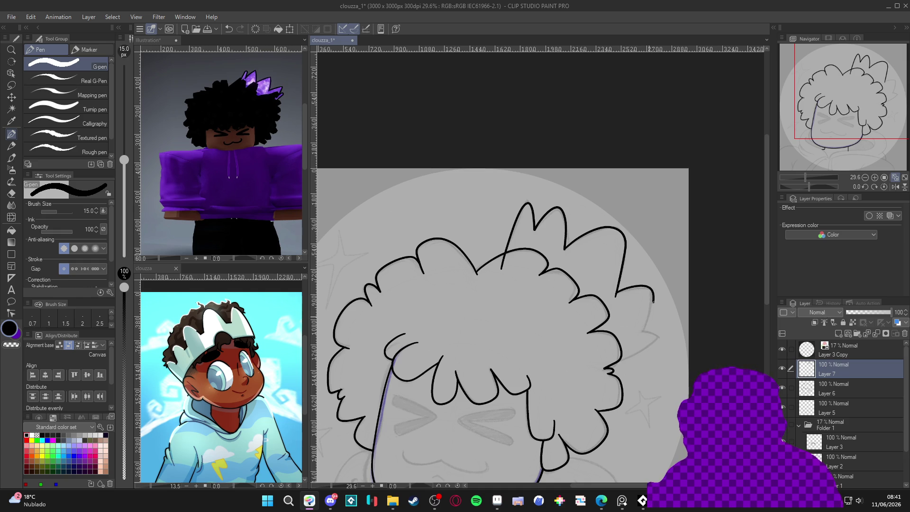
Extend the crown outline down the right side and erase its stray end
{"action": "left_click_drag", "start_coordinate": [637, 353], "coordinate": [581, 372]}
{"action": "key", "text": "e"}
{"action": "left_click_drag", "start_coordinate": [503, 264], "coordinate": [506, 256]}
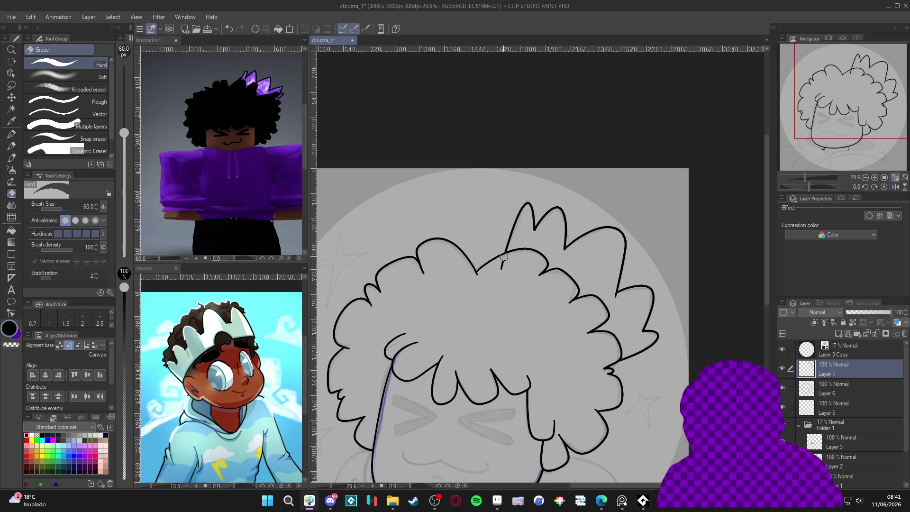
{"action": "key", "text": "p"}
{"action": "left_click_drag", "start_coordinate": [552, 307], "coordinate": [580, 232]}
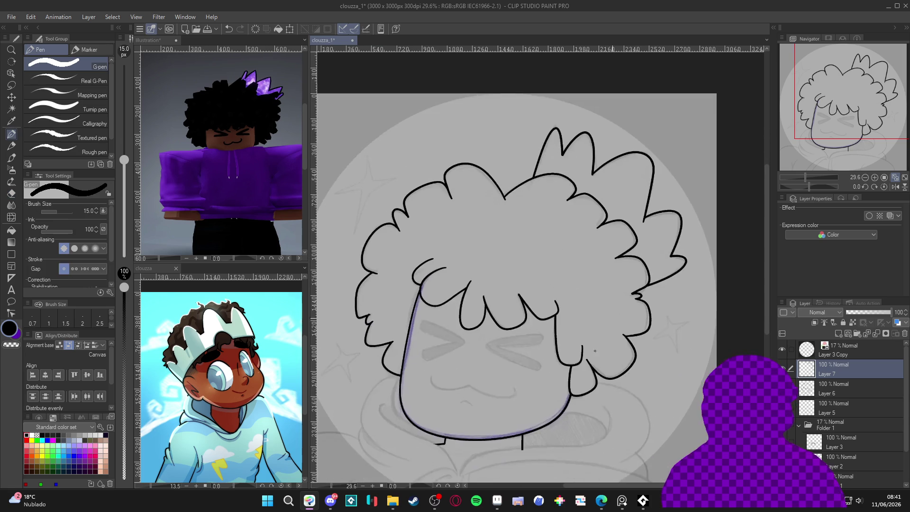
Keep Layer 7 above Layer 6 and bring the shoulder area into view
{"action": "key", "text": "ctrl+z"}
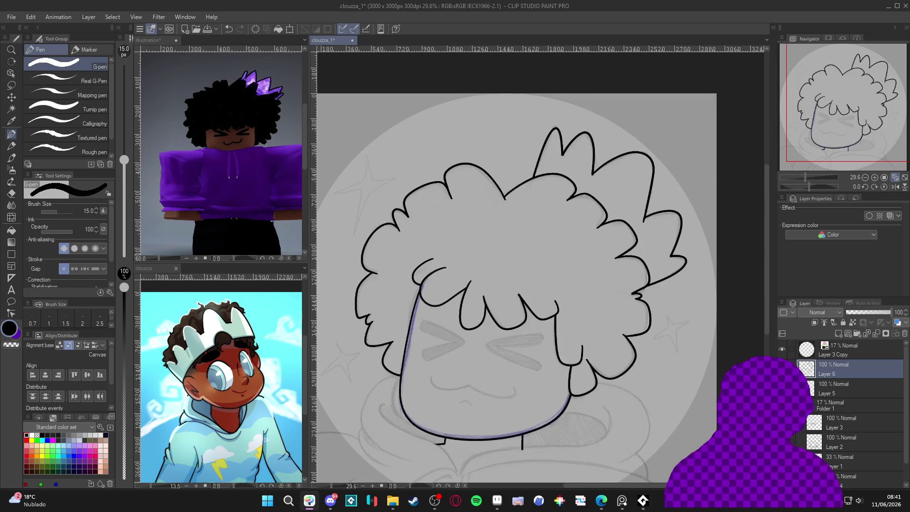
{"action": "left_click_drag", "start_coordinate": [651, 409], "coordinate": [673, 388]}
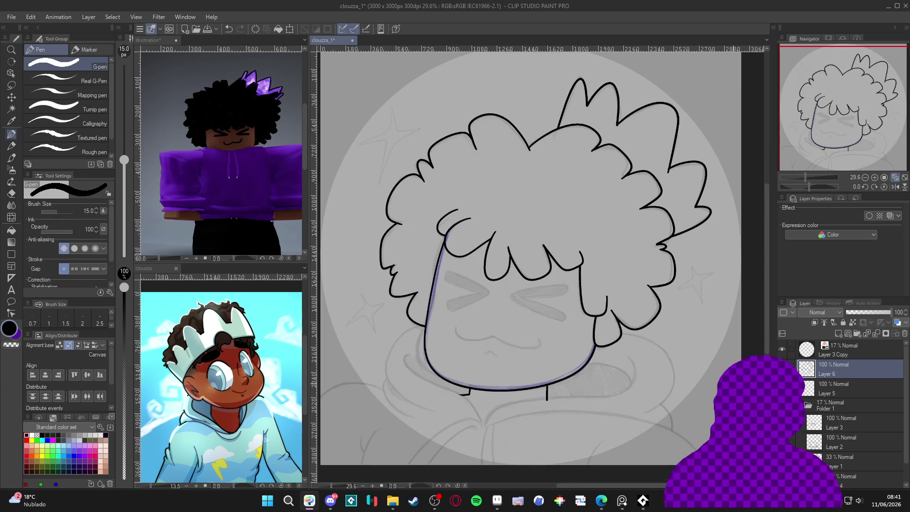
{"action": "key", "text": "ctrl+z"}
{"action": "key", "text": "ctrl+y"}
{"action": "key", "text": "ctrl+y"}
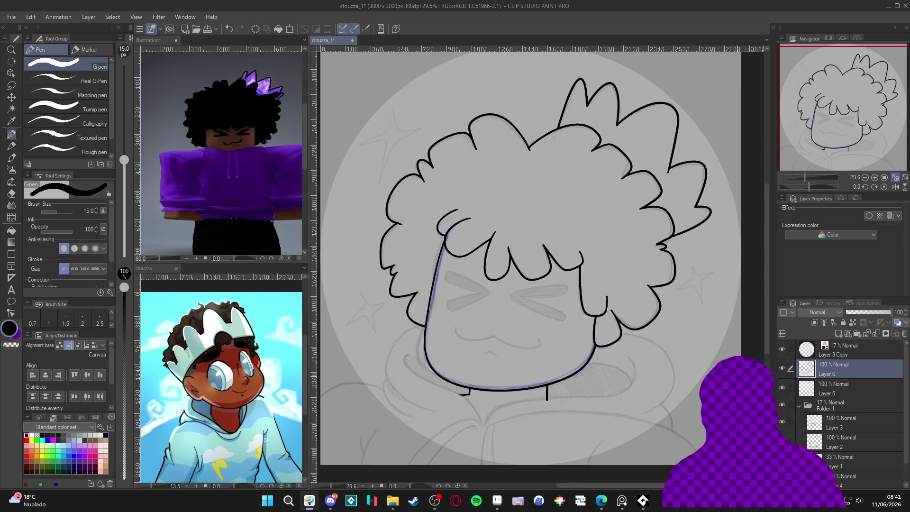
{"action": "mouse_move", "coordinate": [429, 330]}
{"action": "left_mouse_down"}
{"action": "mouse_move", "coordinate": [471, 290]}
{"action": "mouse_move", "coordinate": [465, 280]}
{"action": "mouse_move", "coordinate": [431, 319]}
{"action": "mouse_move", "coordinate": [457, 364]}
{"action": "mouse_move", "coordinate": [492, 377]}
{"action": "left_mouse_up"}
{"action": "key", "text": "p"}
{"action": "key", "text": "p"}
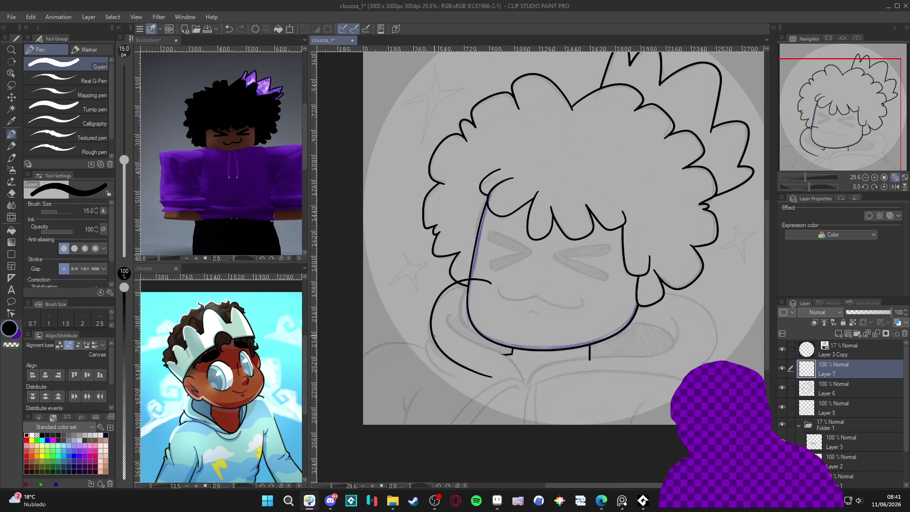
Erase the stray line near the chin, then try a left shoulder curve on Layer 8 and delete that layer
{"action": "key", "text": "e"}
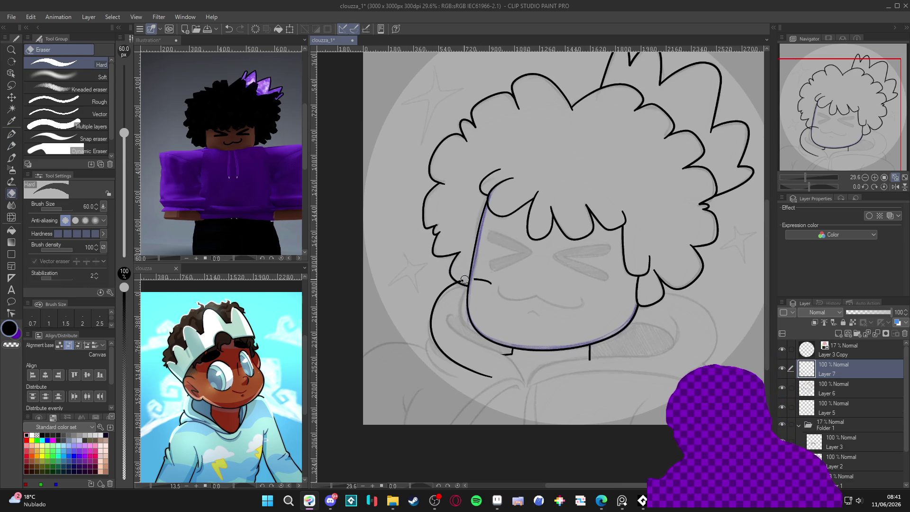
{"action": "left_click_drag", "start_coordinate": [459, 280], "coordinate": [491, 281]}
{"action": "key", "text": "p"}
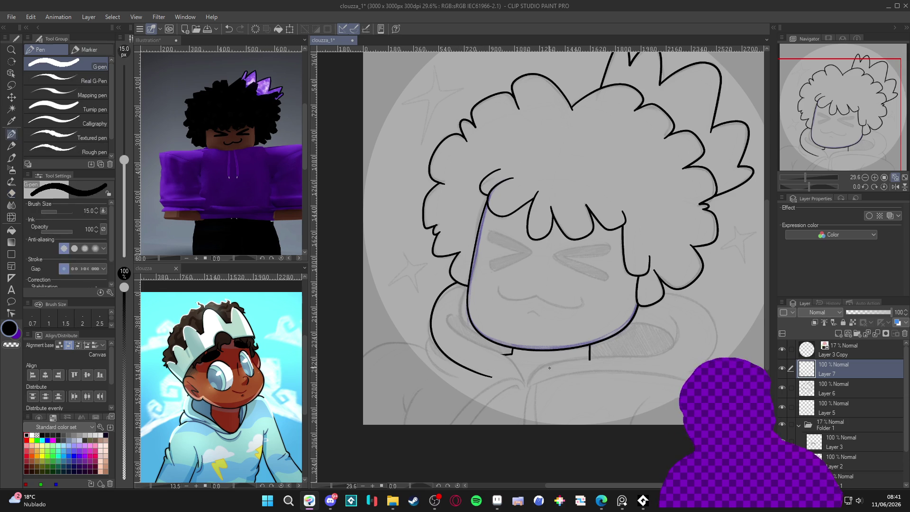
{"action": "key", "text": "ctrl+shift+n"}
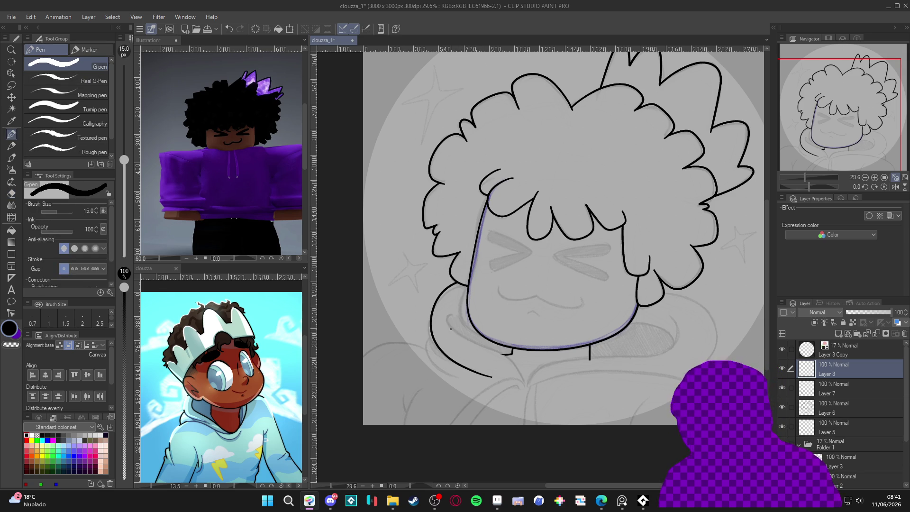
{"action": "left_click_drag", "start_coordinate": [433, 363], "coordinate": [462, 379]}
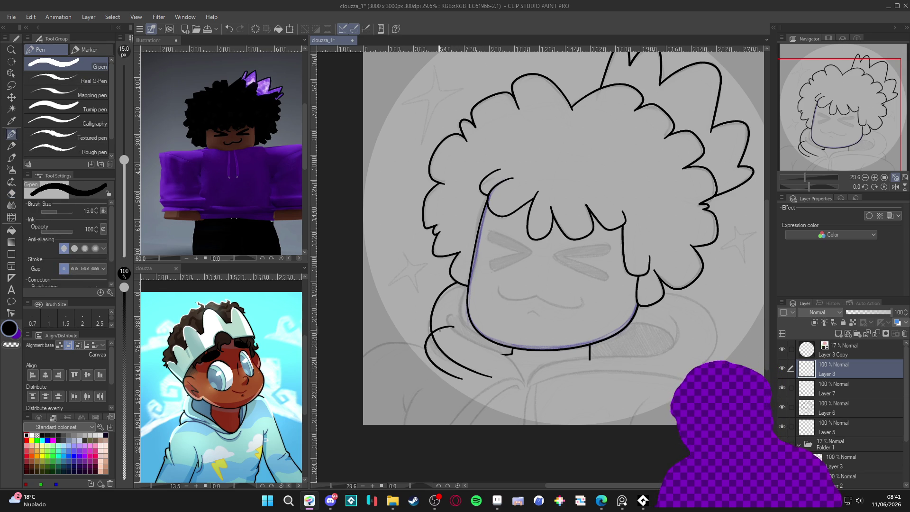
{"action": "key", "text": "e"}
{"action": "left_click_drag", "start_coordinate": [432, 336], "coordinate": [455, 325]}
{"action": "left_click", "coordinate": [905, 333]}
{"action": "key", "text": "p"}
On a fresh layer, ink the left shoulder line to the neck, merge it into Layer 7 and save
{"action": "scroll", "coordinate": [555, 345], "scroll_direction": "down", "scroll_amount": 1}
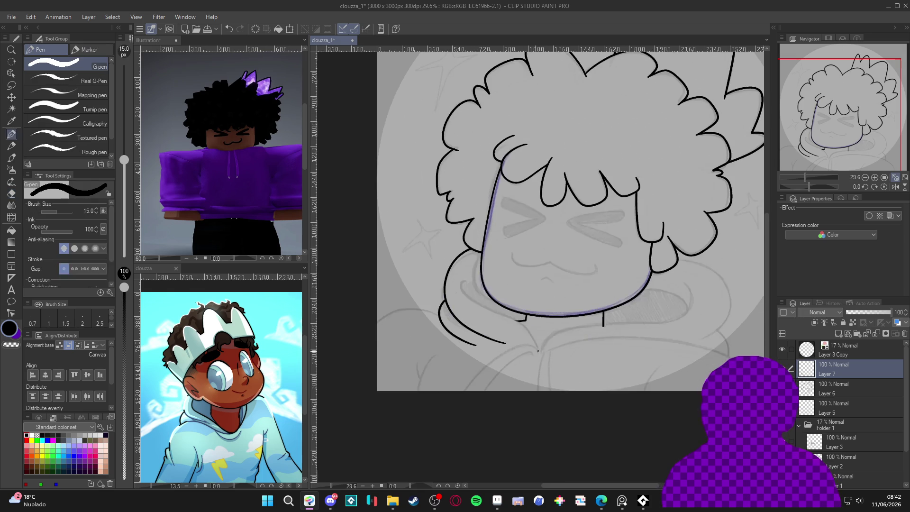
{"action": "key", "text": "ctrl+shift+n"}
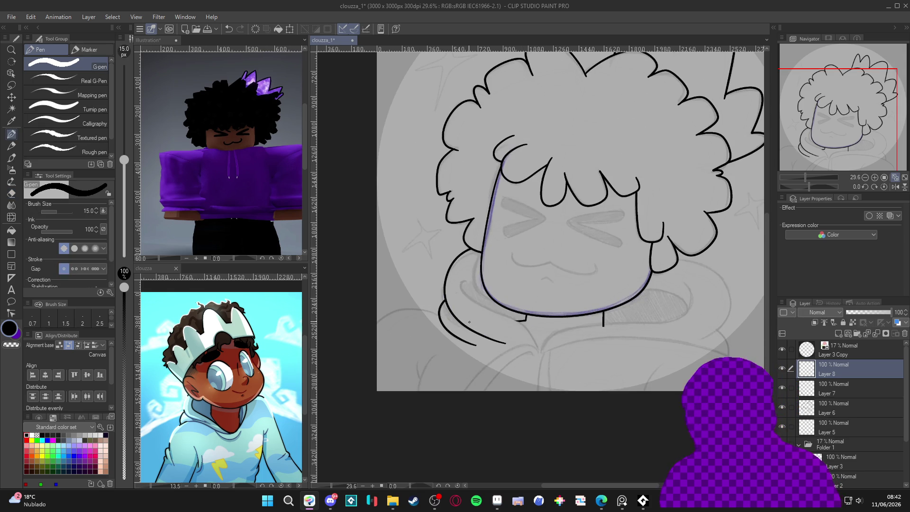
{"action": "mouse_move", "coordinate": [378, 326]}
{"action": "left_mouse_down"}
{"action": "mouse_move", "coordinate": [443, 314]}
{"action": "mouse_move", "coordinate": [453, 322]}
{"action": "left_mouse_up"}
{"action": "key", "text": "e"}
{"action": "key", "text": "p"}
{"action": "left_click_drag", "start_coordinate": [671, 371], "coordinate": [596, 367]}
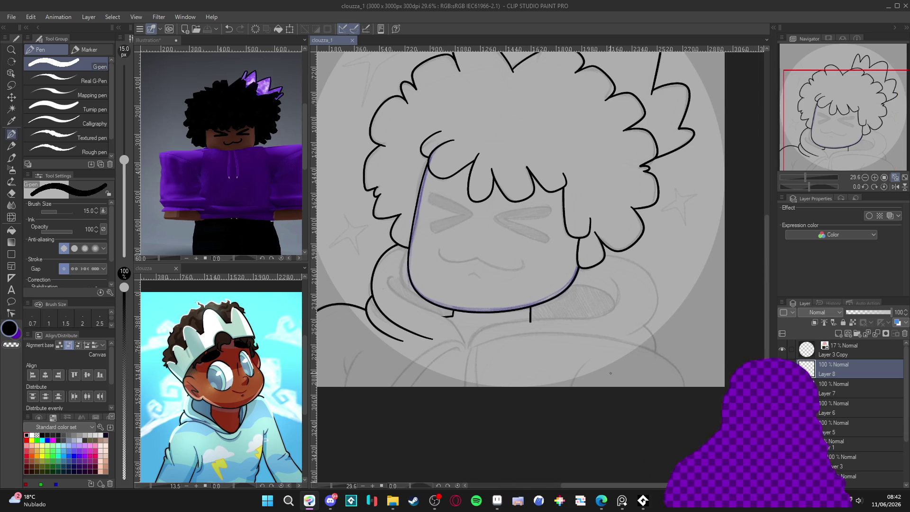
{"action": "key", "text": "ctrl+e"}
{"action": "mouse_move", "coordinate": [593, 291]}
{"action": "left_mouse_down"}
{"action": "mouse_move", "coordinate": [580, 301]}
{"action": "mouse_move", "coordinate": [597, 308]}
{"action": "mouse_move", "coordinate": [566, 337]}
{"action": "left_mouse_up"}
{"action": "key", "text": "ctrl+s"}
Ink the arching hood line over the right shoulder, redoing the stroke several times
{"action": "key", "text": "p"}
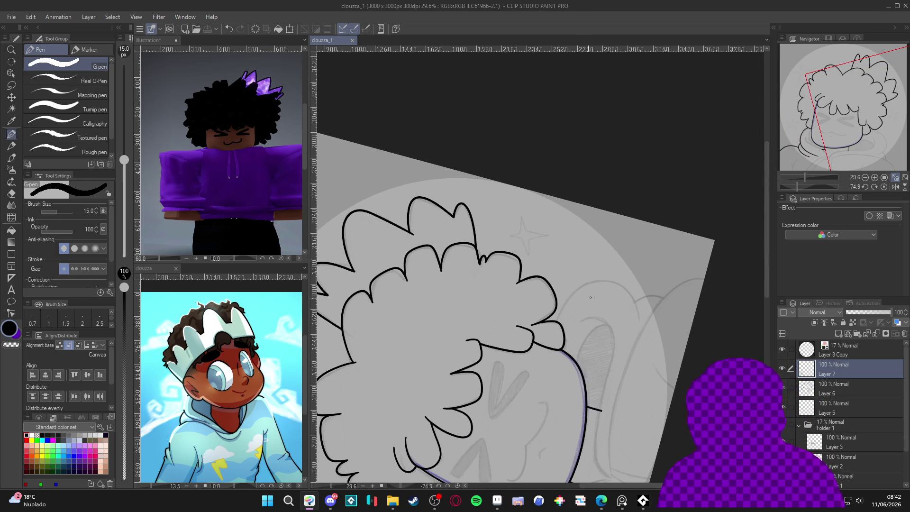
{"action": "left_click_drag", "start_coordinate": [590, 279], "coordinate": [633, 291]}
{"action": "key", "text": "ctrl+z"}
{"action": "mouse_move", "coordinate": [553, 350]}
{"action": "left_mouse_down"}
{"action": "mouse_move", "coordinate": [572, 294]}
{"action": "mouse_move", "coordinate": [639, 327]}
{"action": "left_mouse_up"}
{"action": "key", "text": "ctrl+z"}
{"action": "mouse_move", "coordinate": [556, 326]}
{"action": "left_mouse_down"}
{"action": "mouse_move", "coordinate": [603, 282]}
{"action": "mouse_move", "coordinate": [640, 334]}
{"action": "left_mouse_up"}
{"action": "key", "text": "ctrl+z"}
{"action": "mouse_move", "coordinate": [550, 372]}
{"action": "left_mouse_down"}
{"action": "mouse_move", "coordinate": [574, 291]}
{"action": "mouse_move", "coordinate": [619, 282]}
{"action": "mouse_move", "coordinate": [642, 334]}
{"action": "left_mouse_up"}
{"action": "key", "text": "ctrl+z"}
{"action": "mouse_move", "coordinate": [544, 378]}
{"action": "left_mouse_down"}
{"action": "mouse_move", "coordinate": [558, 317]}
{"action": "mouse_move", "coordinate": [609, 281]}
{"action": "mouse_move", "coordinate": [639, 334]}
{"action": "mouse_move", "coordinate": [583, 341]}
{"action": "mouse_move", "coordinate": [503, 314]}
{"action": "mouse_move", "coordinate": [458, 339]}
{"action": "left_mouse_up"}
{"action": "key", "text": "e"}
{"action": "key", "text": "p"}
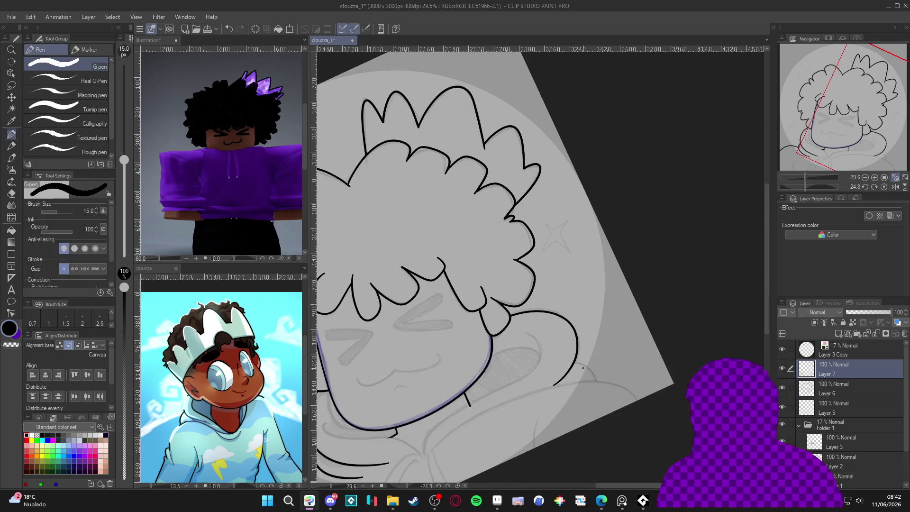
Try short and curved hood-edge lines on new layers, undo them, and reset the canvas rotation
{"action": "scroll", "coordinate": [522, 402], "scroll_direction": "down", "scroll_amount": 1}
{"action": "key", "text": "ctrl+shift+n"}
{"action": "mouse_move", "coordinate": [601, 404]}
{"action": "left_mouse_down"}
{"action": "mouse_move", "coordinate": [567, 345]}
{"action": "mouse_move", "coordinate": [636, 225]}
{"action": "mouse_move", "coordinate": [560, 326]}
{"action": "mouse_move", "coordinate": [586, 296]}
{"action": "mouse_move", "coordinate": [613, 316]}
{"action": "mouse_move", "coordinate": [561, 337]}
{"action": "left_mouse_up"}
{"action": "key", "text": "e"}
{"action": "key", "text": "p"}
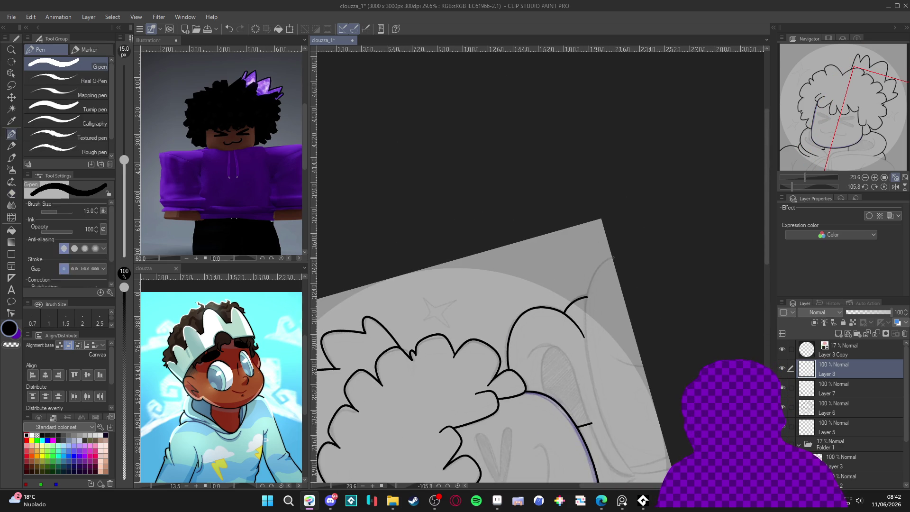
{"action": "left_click_drag", "start_coordinate": [590, 283], "coordinate": [588, 361]}
{"action": "key", "text": "ctrl+z"}
{"action": "scroll", "coordinate": [591, 333], "scroll_direction": "down", "scroll_amount": 3}
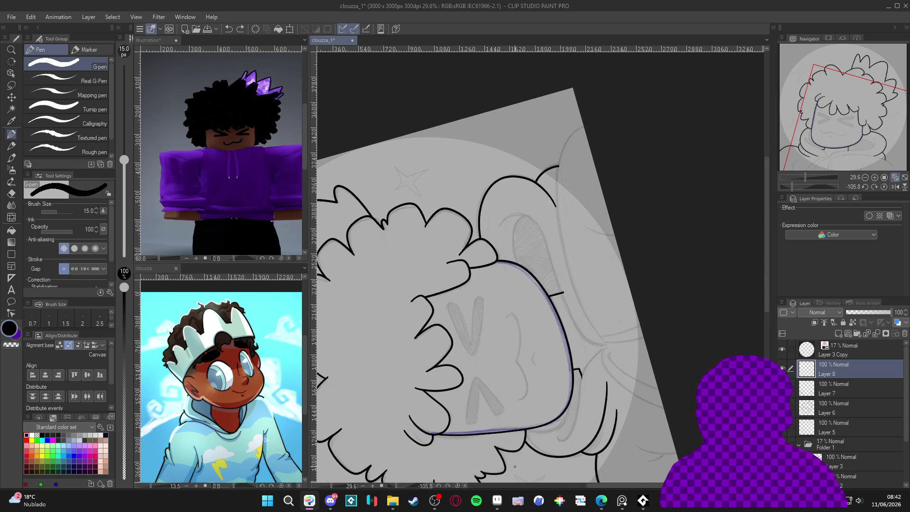
{"action": "key", "text": "ctrl+shift+n"}
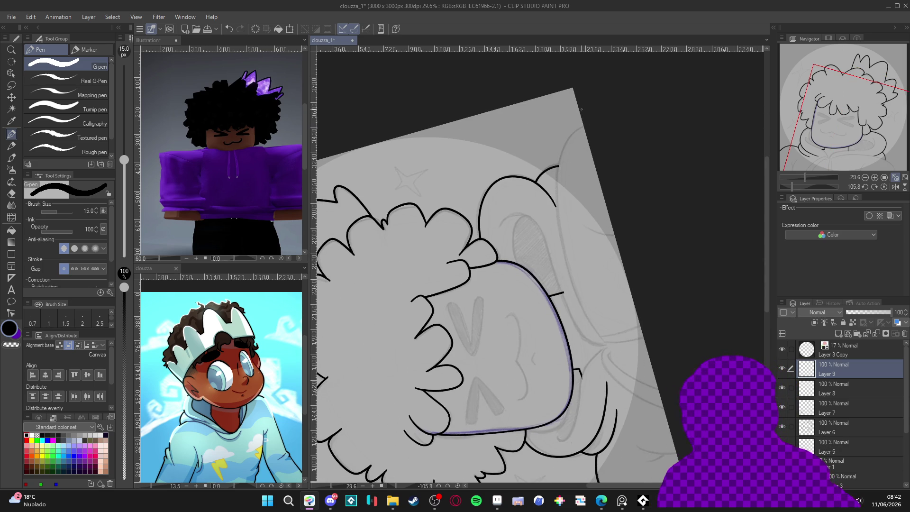
{"action": "mouse_move", "coordinate": [563, 146]}
{"action": "left_mouse_down"}
{"action": "mouse_move", "coordinate": [554, 187]}
{"action": "mouse_move", "coordinate": [563, 252]}
{"action": "mouse_move", "coordinate": [609, 348]}
{"action": "left_mouse_up"}
{"action": "key", "text": "ctrl+z"}
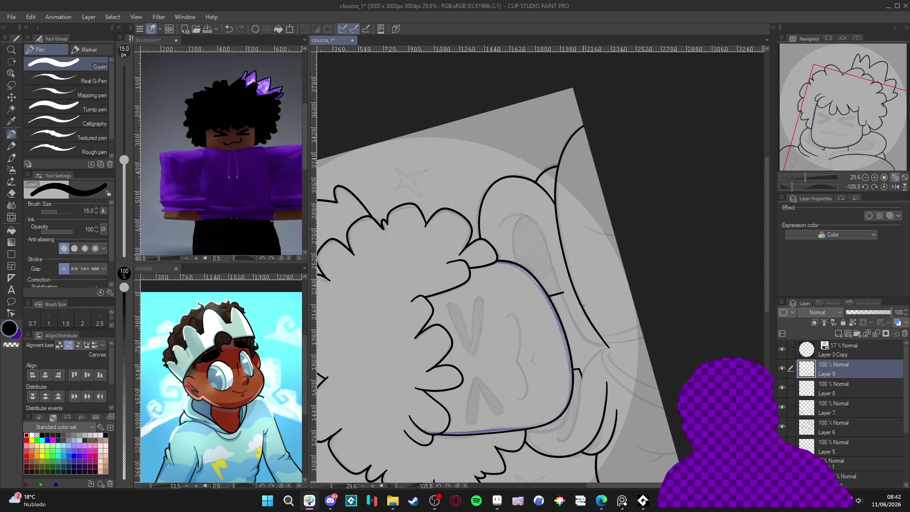
{"action": "double_click", "coordinate": [693, 313]}
Draw the left hoodie line and hoodie string, then delete Layers 10, 9 and 8 to redo the hoodie
{"action": "mouse_move", "coordinate": [564, 411]}
{"action": "left_mouse_down"}
{"action": "mouse_move", "coordinate": [558, 415]}
{"action": "mouse_move", "coordinate": [652, 420]}
{"action": "left_mouse_up"}
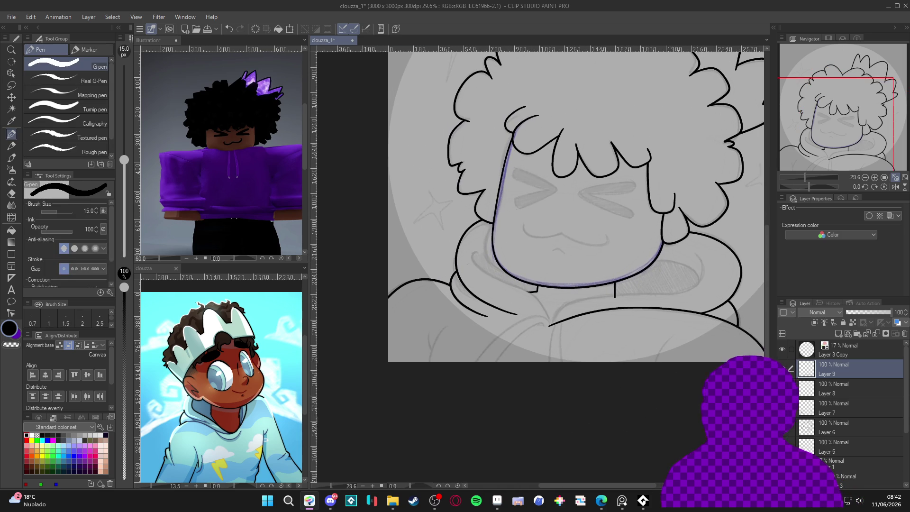
{"action": "left_click_drag", "start_coordinate": [529, 317], "coordinate": [474, 362]}
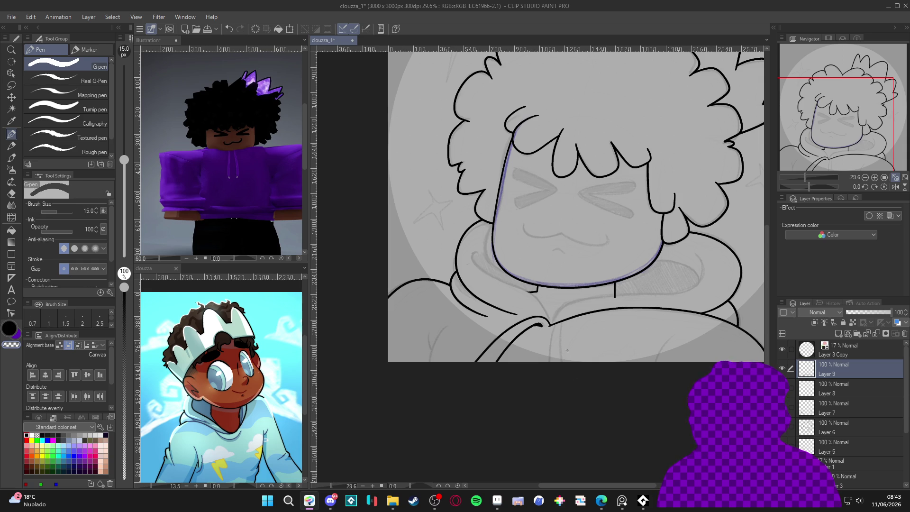
{"action": "key", "text": "ctrl+shift+n"}
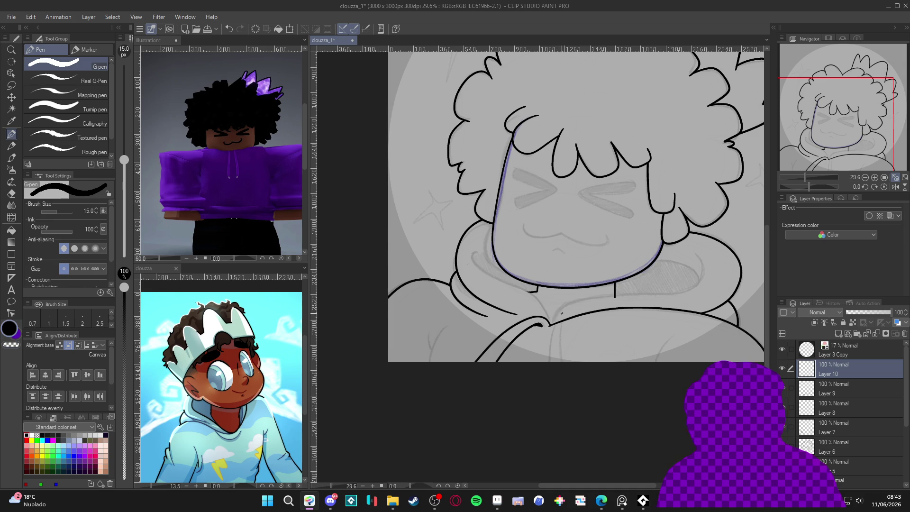
{"action": "left_click_drag", "start_coordinate": [561, 323], "coordinate": [562, 361]}
{"action": "key", "text": "e"}
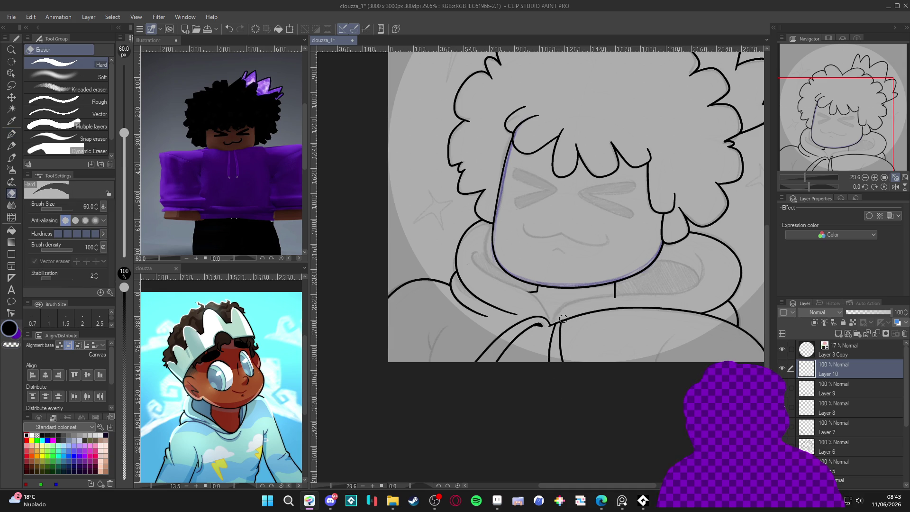
{"action": "key", "text": "ctrl+e"}
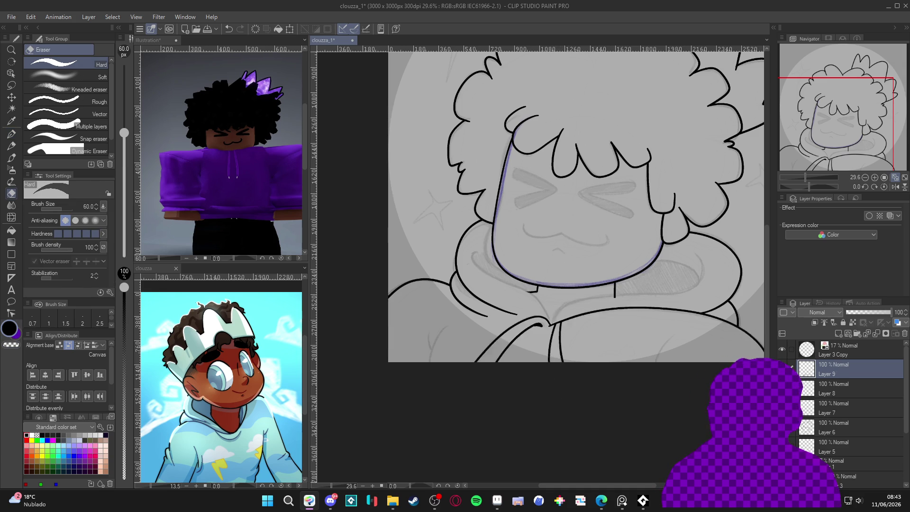
{"action": "key", "text": "Delete"}
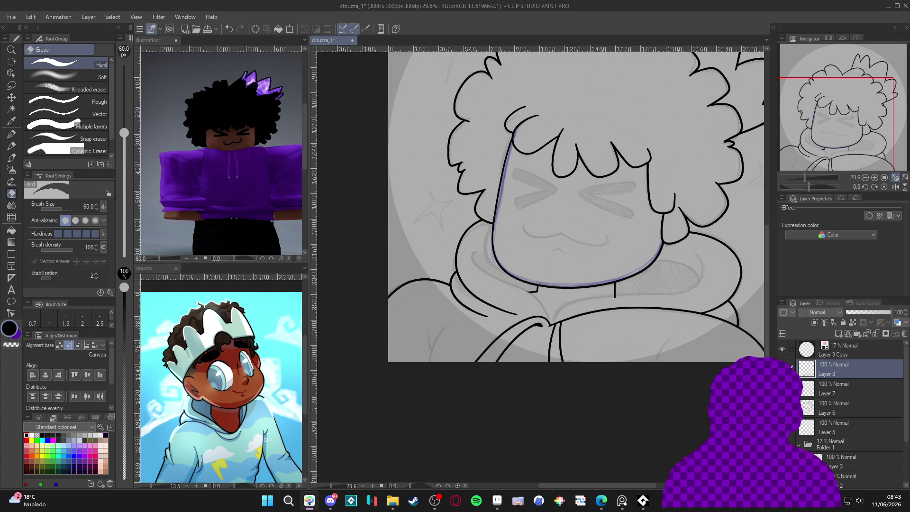
{"action": "key", "text": "Delete"}
{"action": "mouse_move", "coordinate": [672, 350]}
{"action": "left_mouse_down"}
{"action": "mouse_move", "coordinate": [646, 372]}
{"action": "mouse_move", "coordinate": [599, 386]}
{"action": "mouse_move", "coordinate": [564, 355]}
{"action": "left_mouse_up"}
{"action": "key", "text": "p"}
On new layers, ink the hood line curving to the right shoulder and try a neck line, erasing it
{"action": "key", "text": "ctrl+shift+n"}
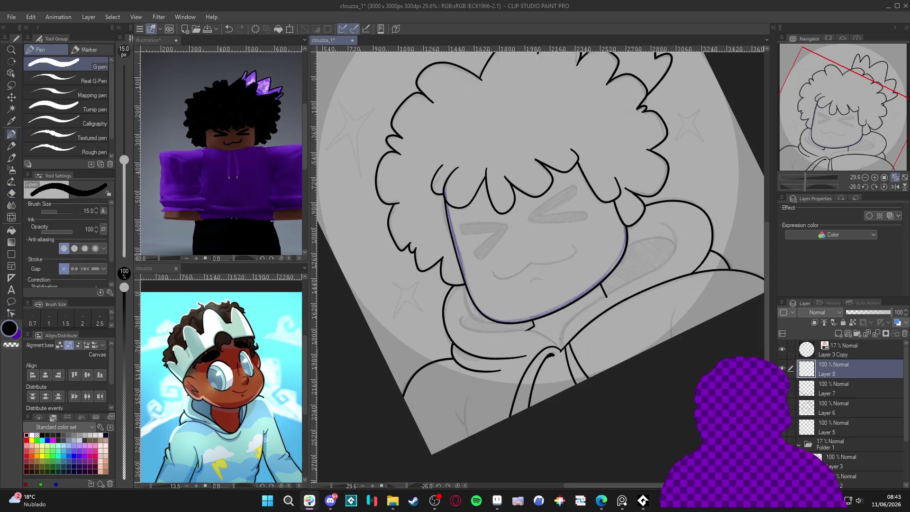
{"action": "mouse_move", "coordinate": [563, 329]}
{"action": "left_mouse_down"}
{"action": "mouse_move", "coordinate": [592, 301]}
{"action": "mouse_move", "coordinate": [647, 276]}
{"action": "mouse_move", "coordinate": [679, 236]}
{"action": "mouse_move", "coordinate": [647, 219]}
{"action": "left_mouse_up"}
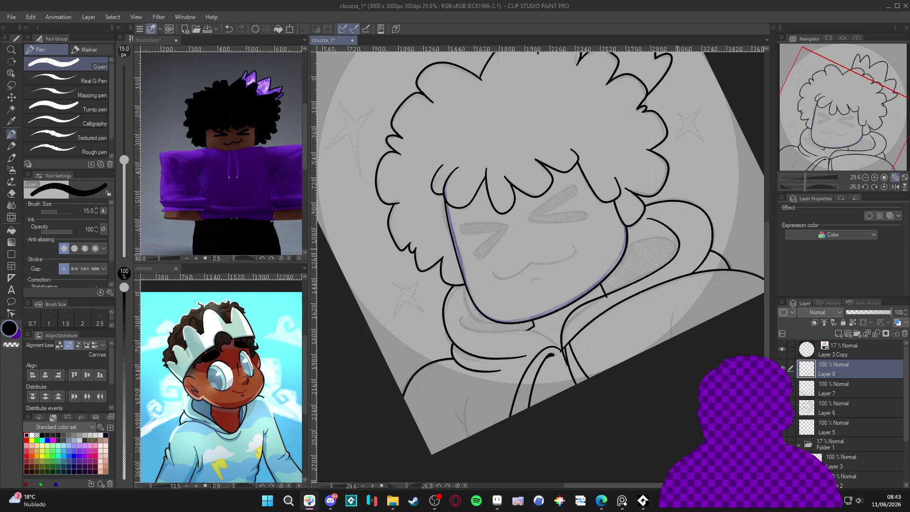
{"action": "key", "text": "ctrl+z"}
{"action": "mouse_move", "coordinate": [562, 333]}
{"action": "left_mouse_down"}
{"action": "mouse_move", "coordinate": [593, 300]}
{"action": "mouse_move", "coordinate": [650, 274]}
{"action": "left_mouse_up"}
{"action": "left_click_drag", "start_coordinate": [653, 221], "coordinate": [673, 247]}
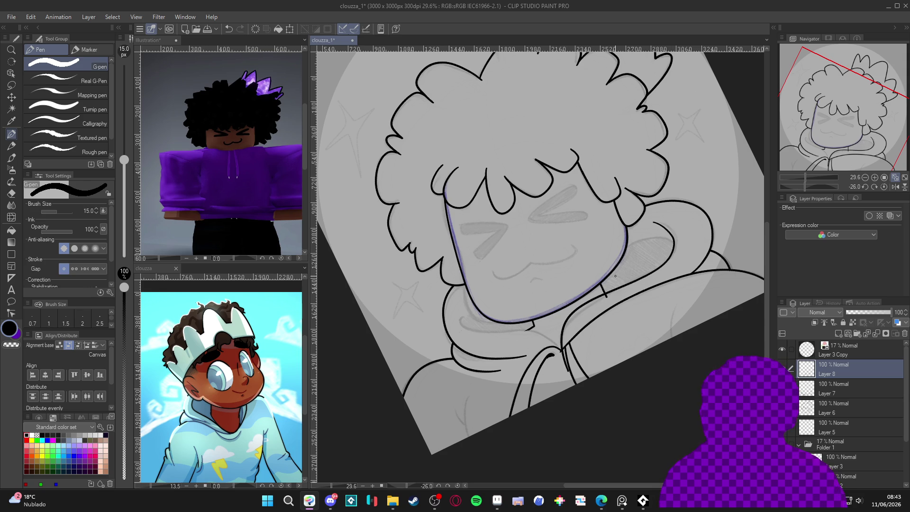
{"action": "key", "text": "ctrl+shift+n"}
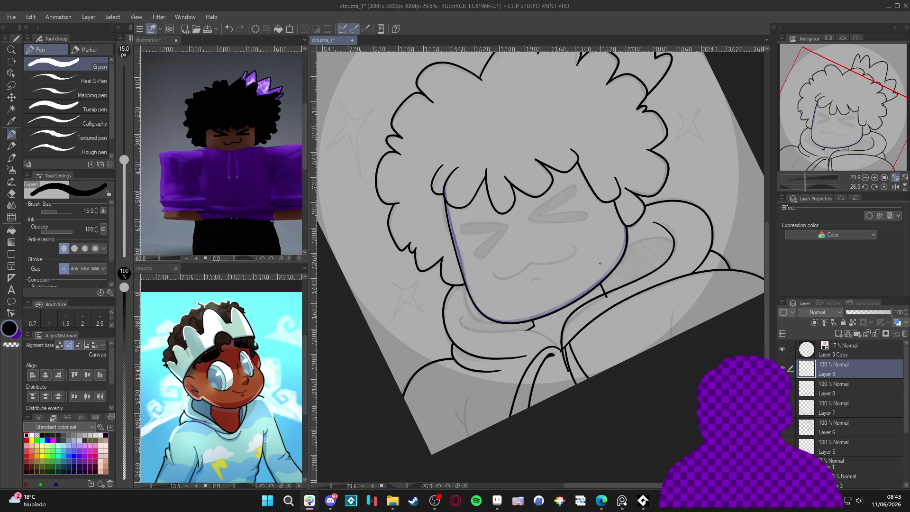
{"action": "mouse_move", "coordinate": [598, 267]}
{"action": "left_mouse_down"}
{"action": "mouse_move", "coordinate": [638, 242]}
{"action": "mouse_move", "coordinate": [675, 260]}
{"action": "left_mouse_up"}
{"action": "key", "text": "e"}
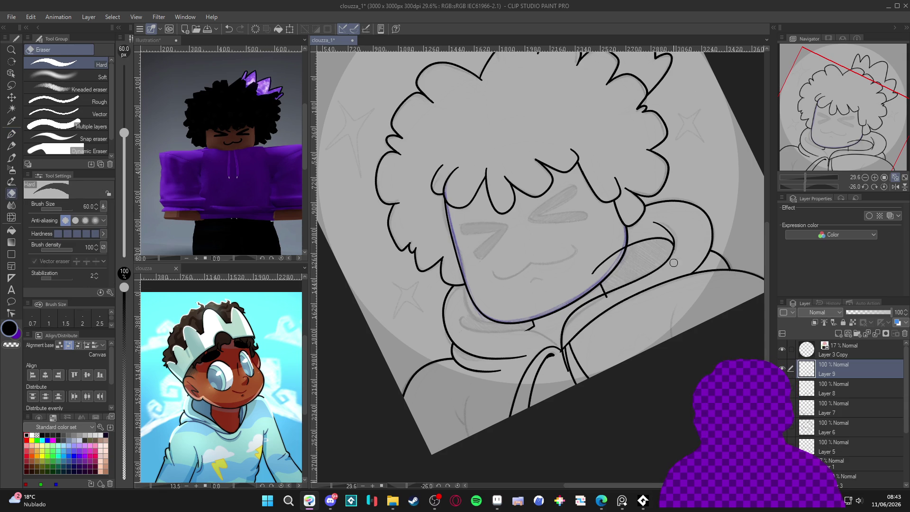
{"action": "left_click_drag", "start_coordinate": [622, 247], "coordinate": [605, 262]}
{"action": "key", "text": "p"}
Erase the small stray dash below the chin on Layer 9, reset the rotation and save
{"action": "left_click_drag", "start_coordinate": [670, 340], "coordinate": [628, 272]}
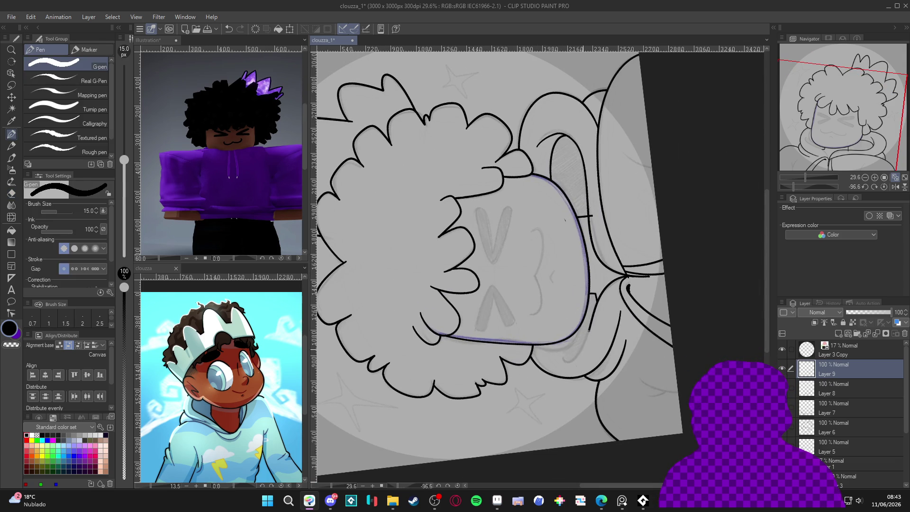
{"action": "key", "text": "e"}
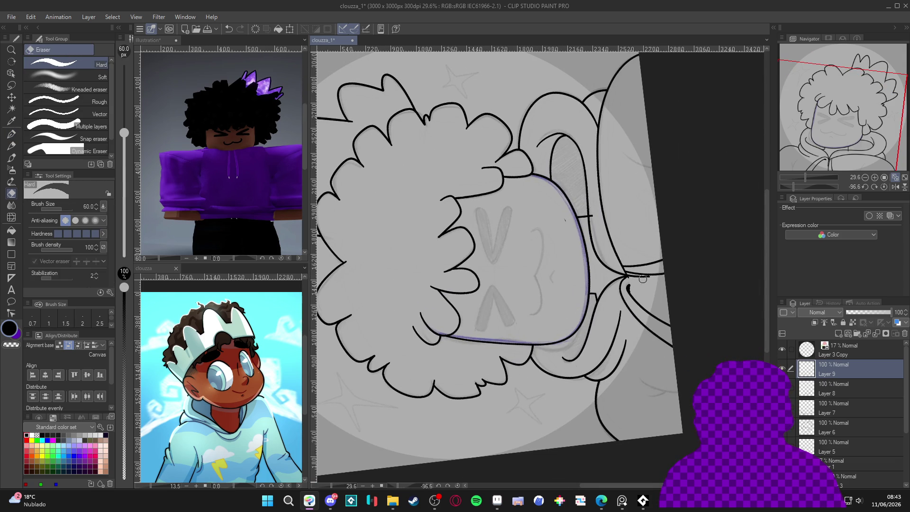
{"action": "left_click", "coordinate": [833, 389]}
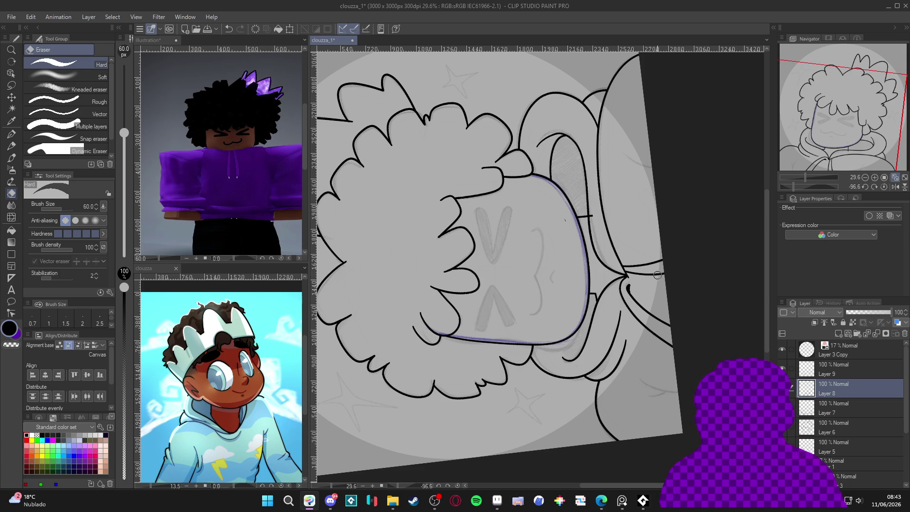
{"action": "key", "text": "ctrl+@"}
{"action": "key", "text": "p"}
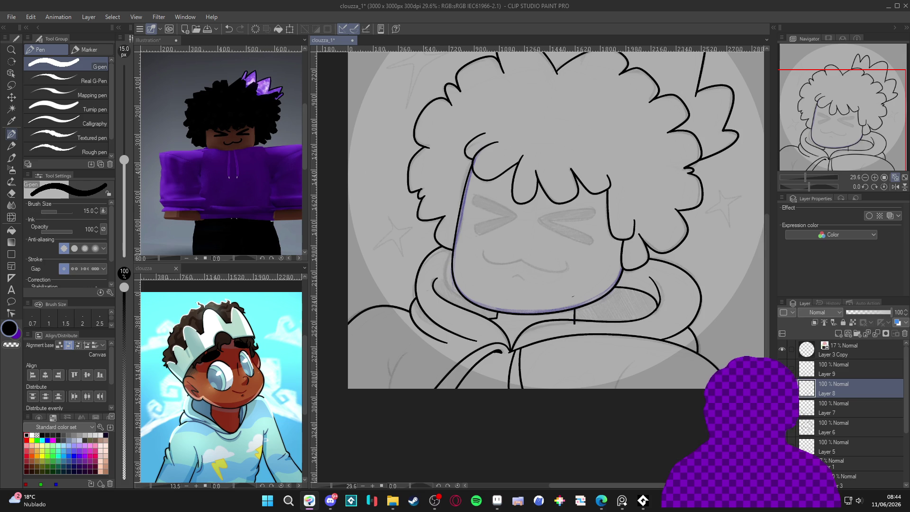
{"action": "left_click", "coordinate": [830, 370]}
{"action": "key", "text": "e"}
{"action": "left_click", "coordinate": [574, 297]}
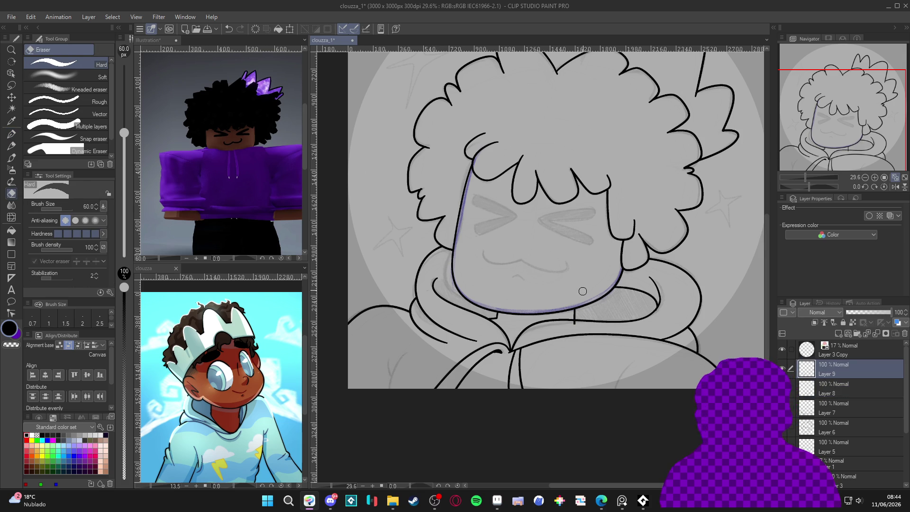
{"action": "left_click", "coordinate": [805, 432]}
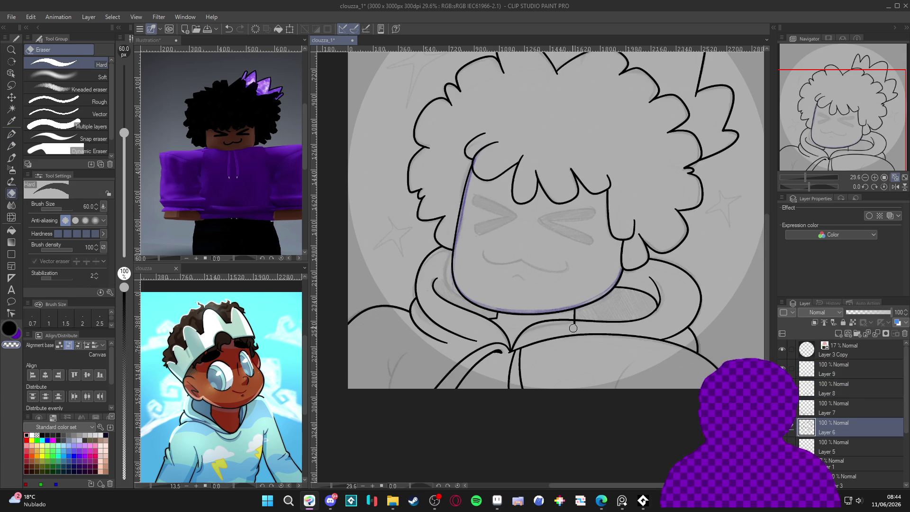
{"action": "key", "text": "p"}
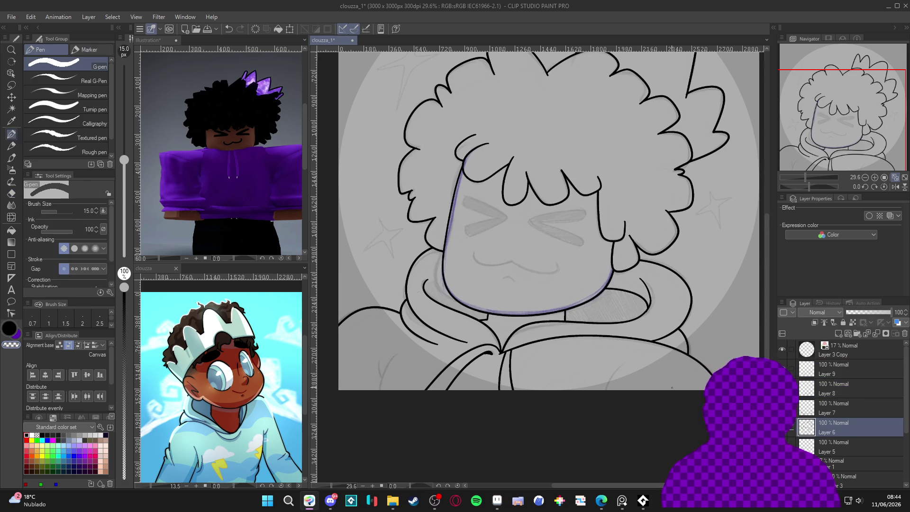
{"action": "key", "text": "ctrl+s"}
Remove the spare Layer 8 and merge Layer 9 into the lineart below
{"action": "scroll", "coordinate": [672, 386], "scroll_direction": "down", "scroll_amount": 1}
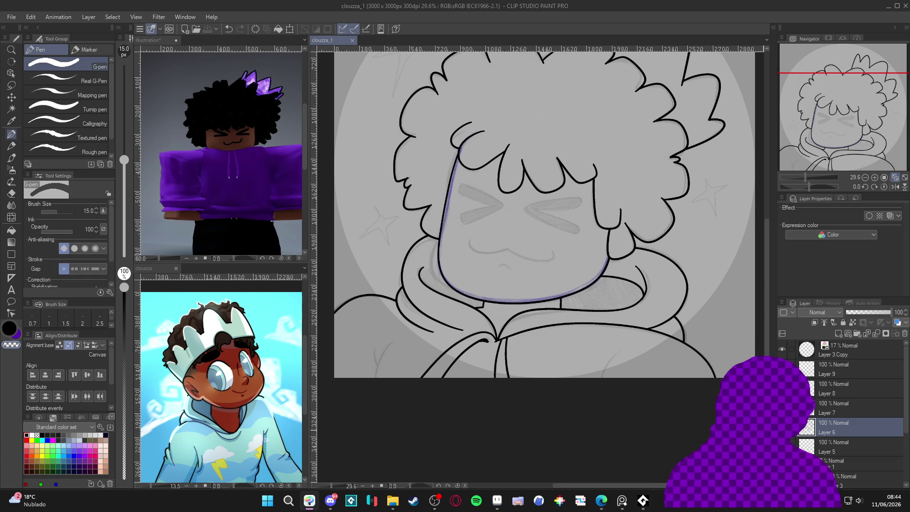
{"action": "scroll", "coordinate": [714, 424], "scroll_direction": "down", "scroll_amount": 2}
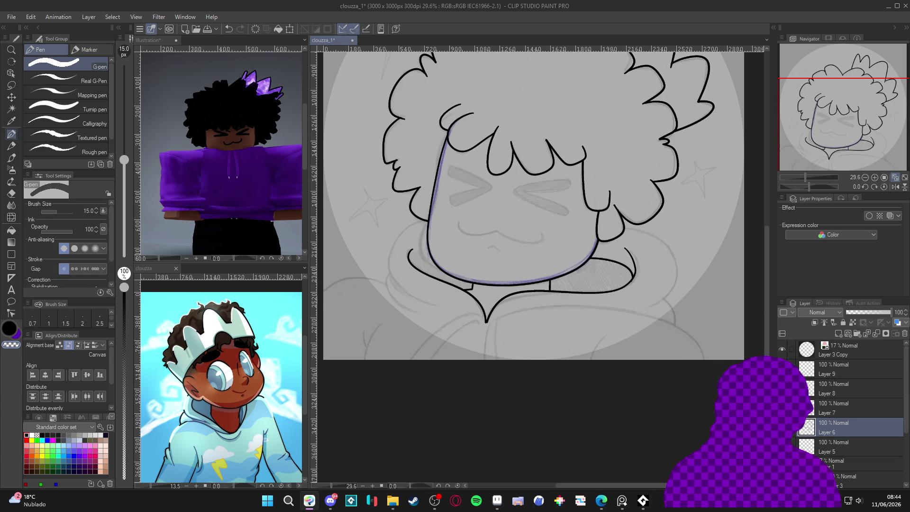
{"action": "left_click", "coordinate": [838, 389]}
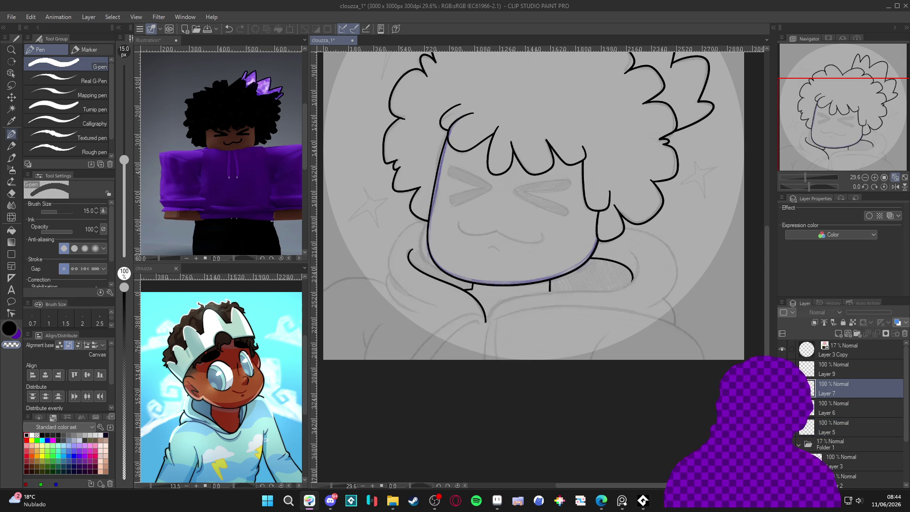
{"action": "key", "text": "ctrl+e"}
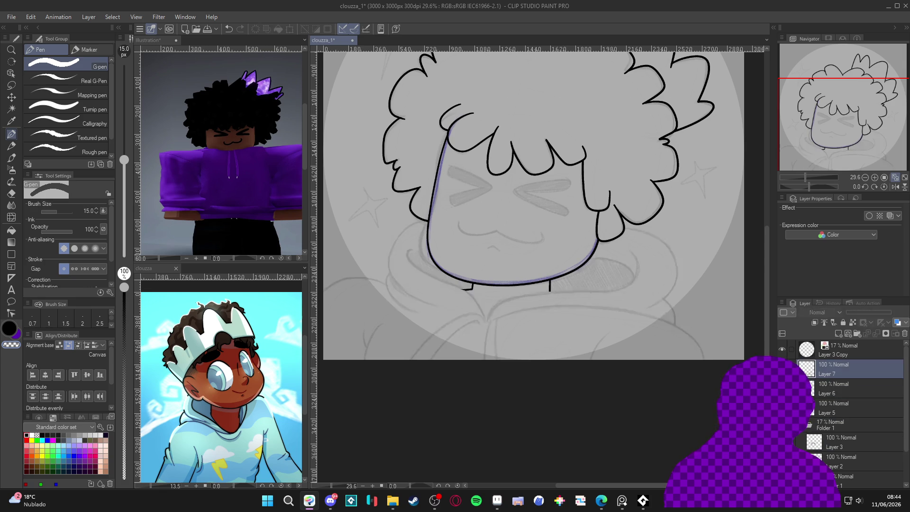
Merge Layer 7 into Layer 6 and save the drawing
{"action": "key", "text": "ctrl+e"}
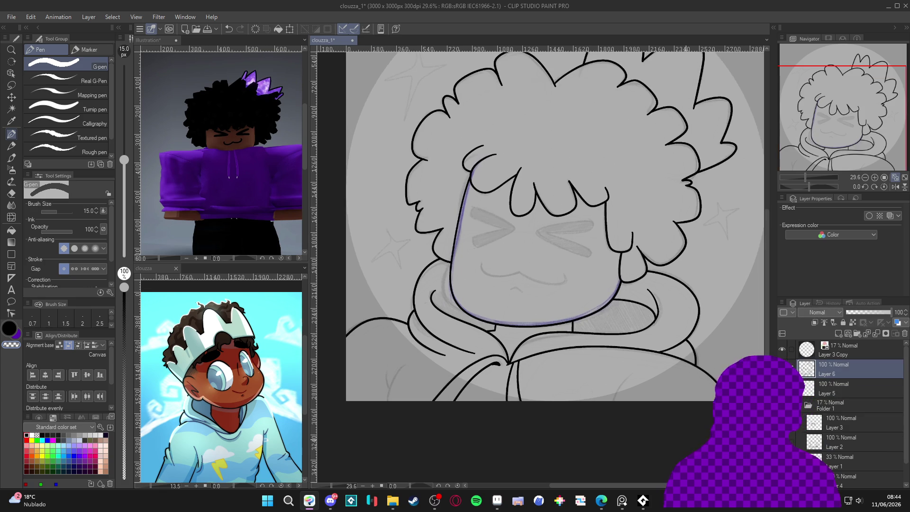
{"action": "key", "text": "ctrl+s"}
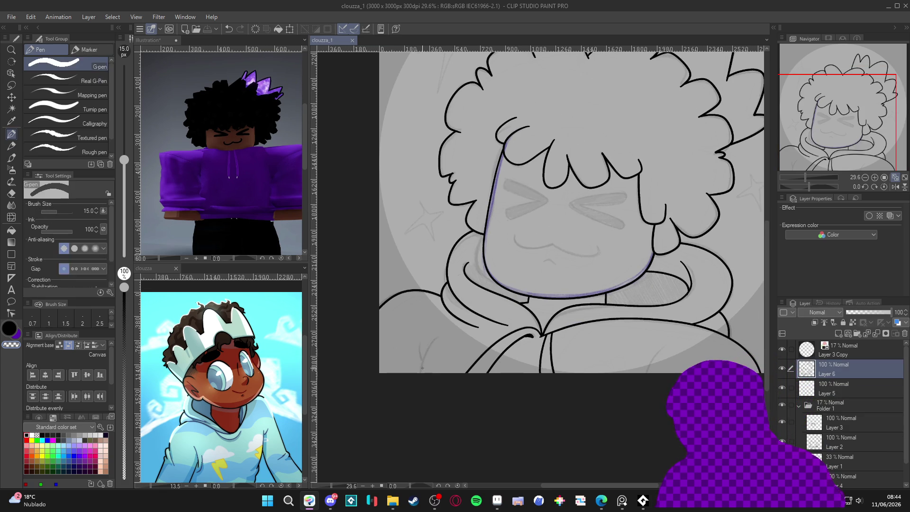
{"action": "left_click_drag", "start_coordinate": [419, 393], "coordinate": [439, 334]}
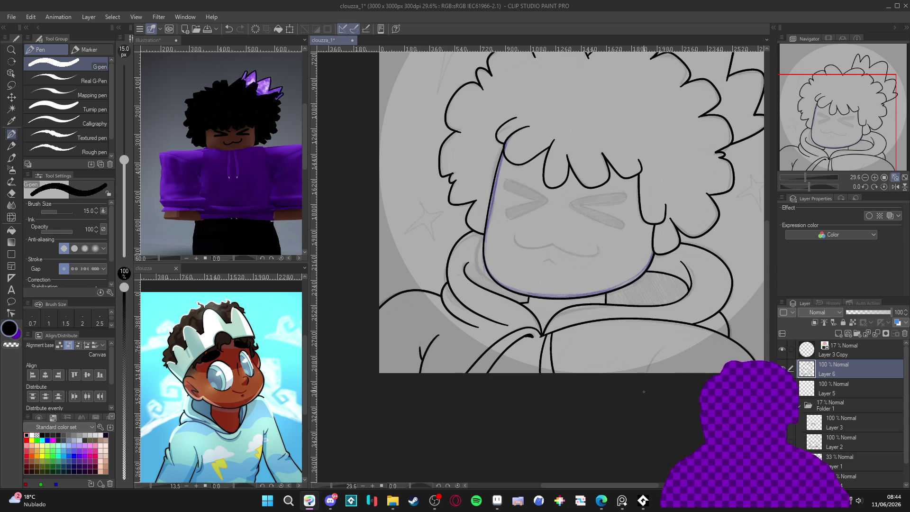
{"action": "key", "text": "ctrl+s"}
{"action": "mouse_move", "coordinate": [683, 348]}
{"action": "left_mouse_down"}
{"action": "mouse_move", "coordinate": [642, 417]}
{"action": "mouse_move", "coordinate": [634, 466]}
{"action": "mouse_move", "coordinate": [673, 407]}
{"action": "mouse_move", "coordinate": [637, 333]}
{"action": "mouse_move", "coordinate": [573, 341]}
{"action": "mouse_move", "coordinate": [580, 254]}
{"action": "left_mouse_up"}
On a new layer, ink the chevron outlines of both closed eyes with the G-pen
{"action": "key", "text": "ctrl+shift+n"}
{"action": "key", "text": "p"}
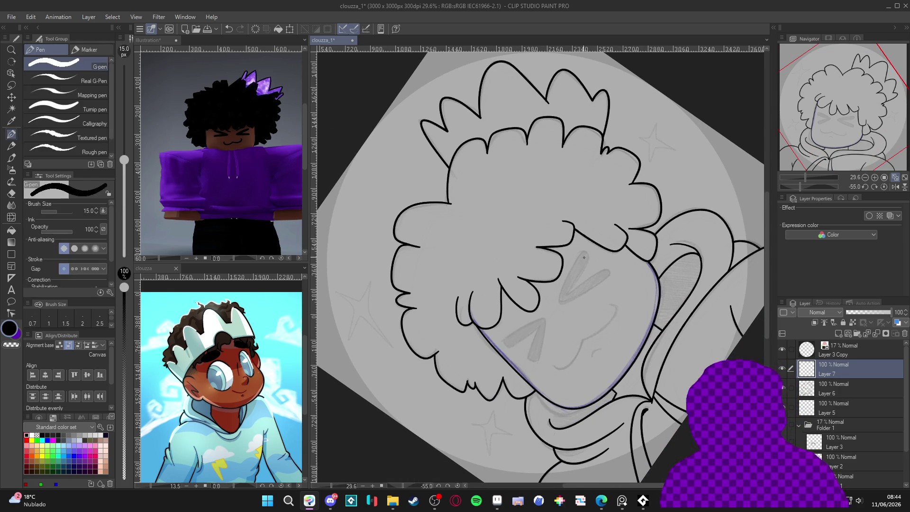
{"action": "mouse_move", "coordinate": [579, 254]}
{"action": "left_mouse_down"}
{"action": "mouse_move", "coordinate": [559, 302]}
{"action": "mouse_move", "coordinate": [596, 286]}
{"action": "left_mouse_up"}
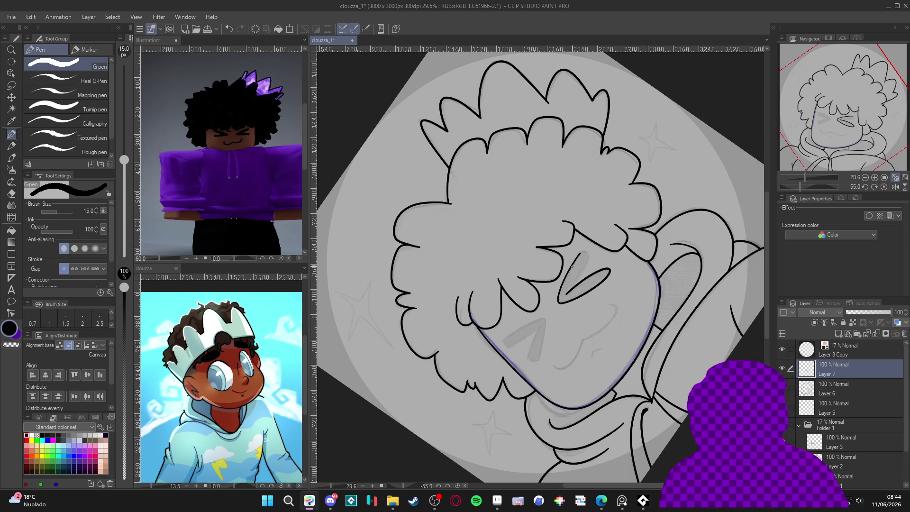
{"action": "key", "text": "ctrl+z"}
{"action": "left_click_drag", "start_coordinate": [566, 293], "coordinate": [578, 297]}
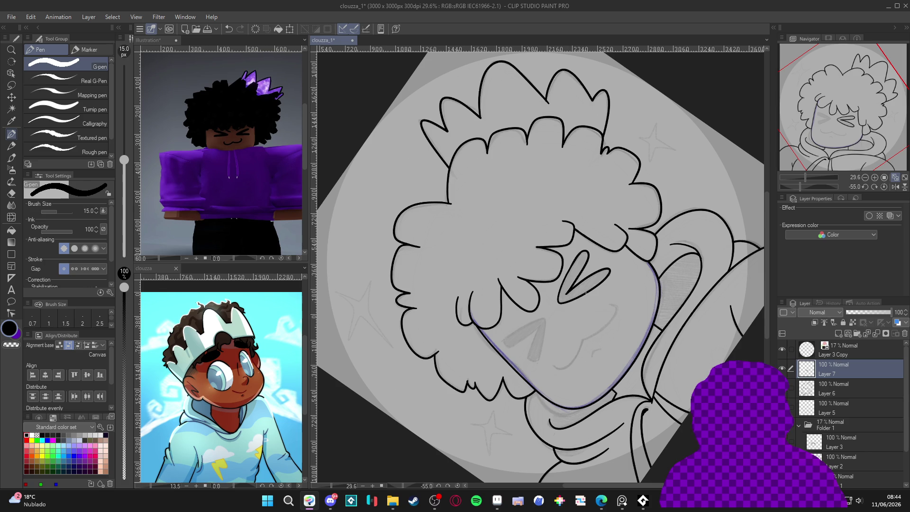
{"action": "left_click_drag", "start_coordinate": [553, 336], "coordinate": [567, 255]}
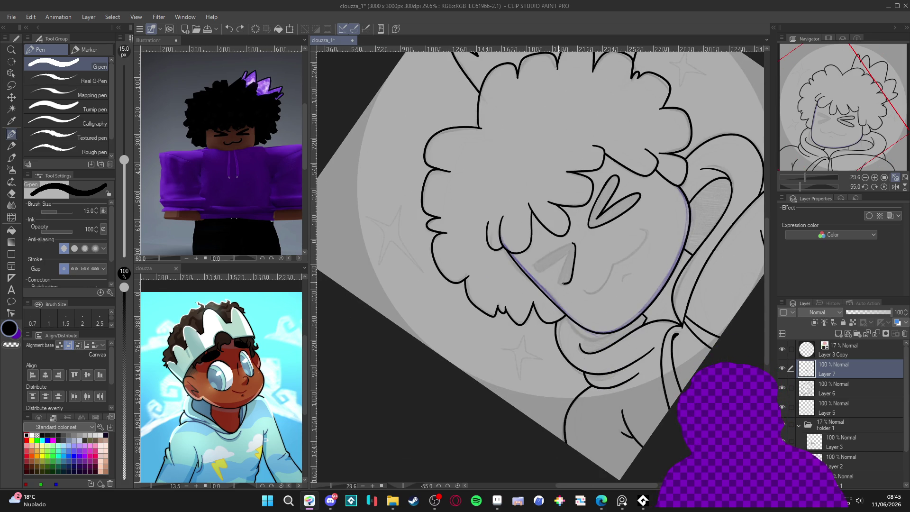
{"action": "left_click_drag", "start_coordinate": [559, 276], "coordinate": [572, 248]}
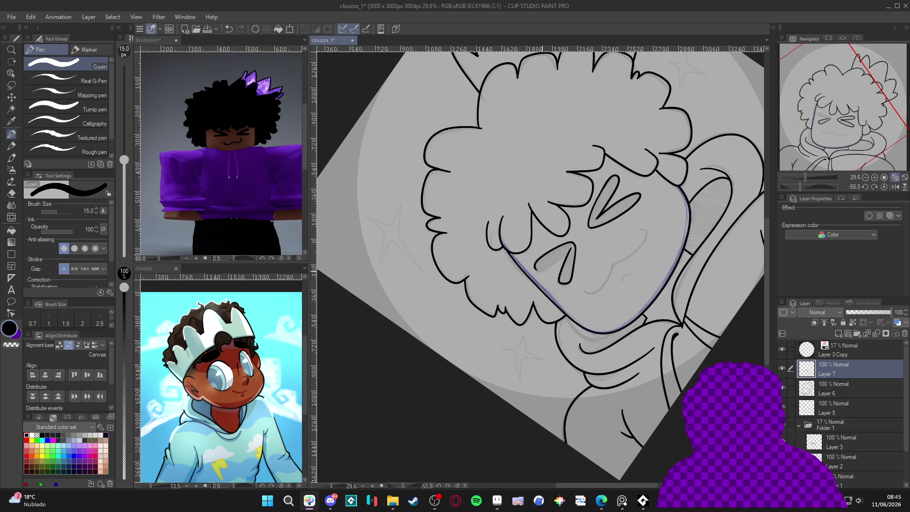
Fill both eye chevrons solid black with the Fill tool (G)
{"action": "key", "text": "c"}
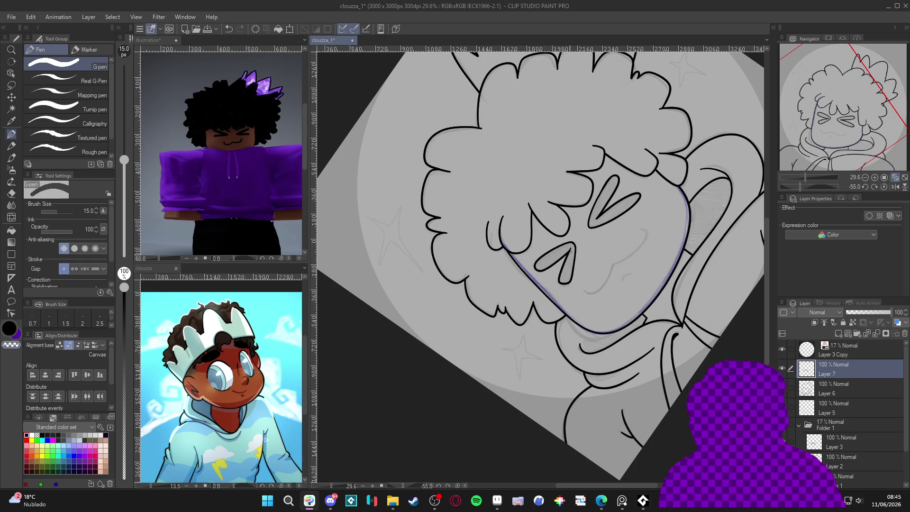
{"action": "mouse_move", "coordinate": [572, 247]}
{"action": "left_mouse_down"}
{"action": "mouse_move", "coordinate": [560, 265]}
{"action": "mouse_move", "coordinate": [534, 271]}
{"action": "left_mouse_up"}
{"action": "left_click_drag", "start_coordinate": [553, 238], "coordinate": [531, 309]}
{"action": "key", "text": "g"}
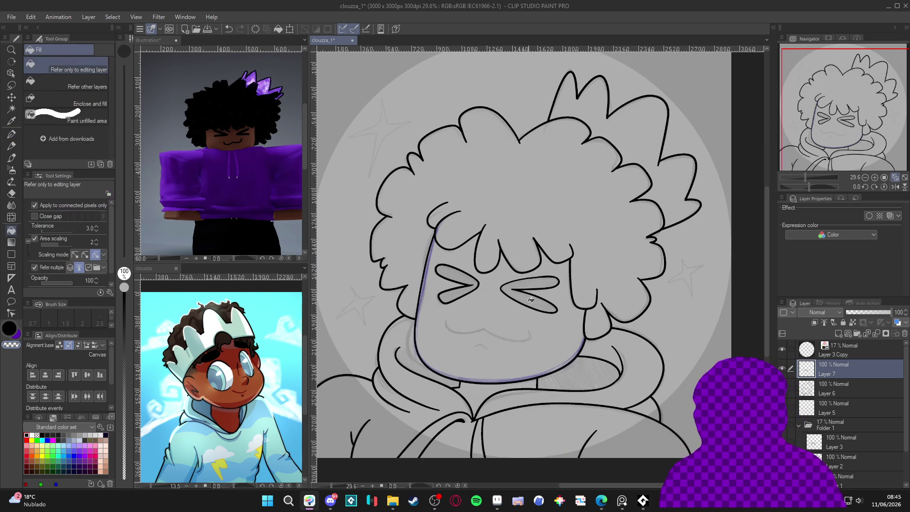
{"action": "left_click", "coordinate": [532, 306]}
{"action": "left_click", "coordinate": [462, 285]}
{"action": "key", "text": "p"}
With a thinner pen, add a small curve beside the mouth and return the canvas upright
{"action": "mouse_move", "coordinate": [581, 412]}
{"action": "left_mouse_down"}
{"action": "mouse_move", "coordinate": [592, 360]}
{"action": "mouse_move", "coordinate": [577, 293]}
{"action": "left_mouse_up"}
{"action": "key", "text": "ctrl+s"}
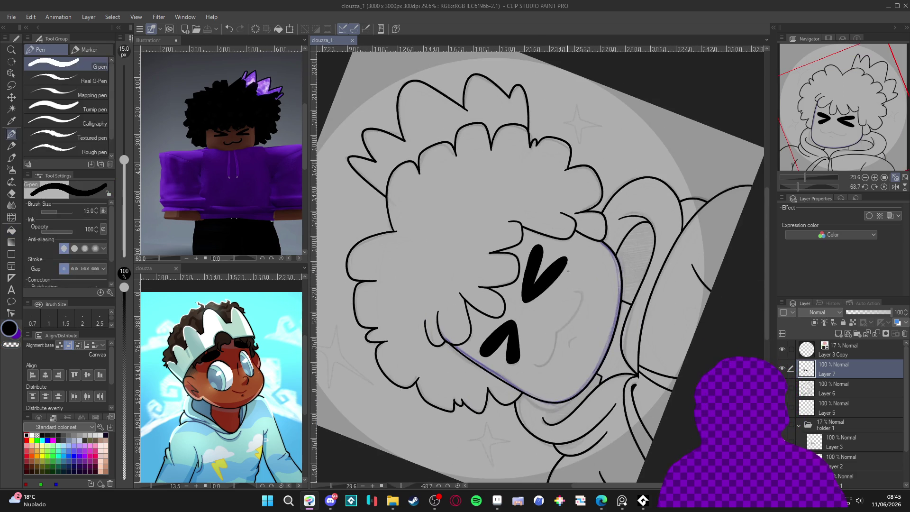
{"action": "key", "text": "bracketleft"}
{"action": "key", "text": "bracketleft"}
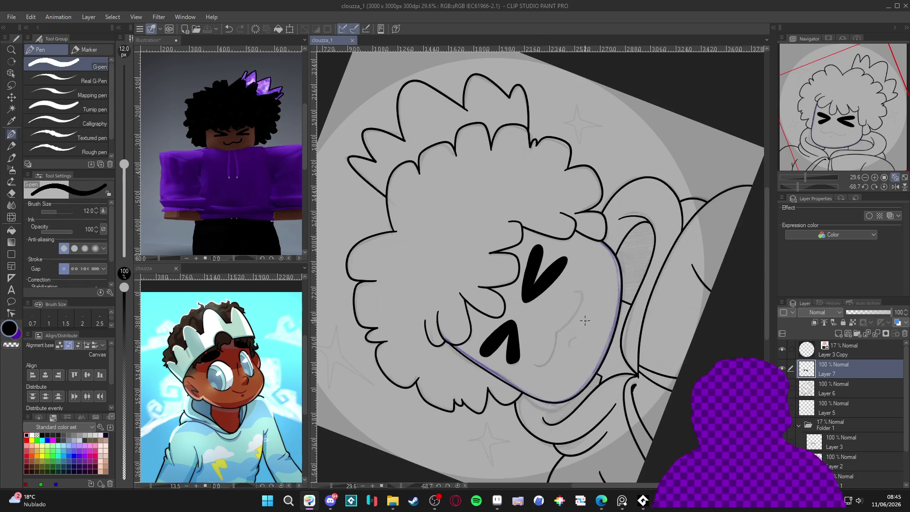
{"action": "mouse_move", "coordinate": [575, 291]}
{"action": "left_mouse_down"}
{"action": "mouse_move", "coordinate": [583, 297]}
{"action": "mouse_move", "coordinate": [535, 365]}
{"action": "left_mouse_up"}
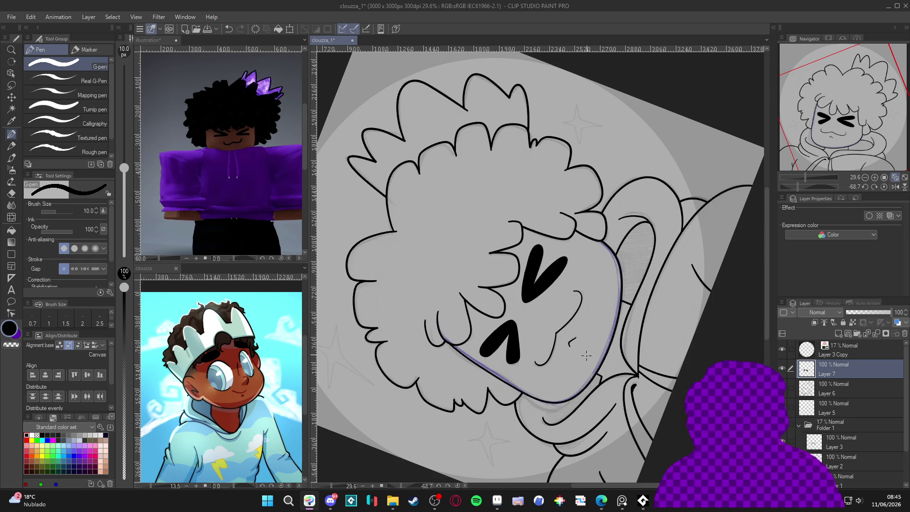
{"action": "left_click_drag", "start_coordinate": [583, 359], "coordinate": [467, 342]}
{"action": "mouse_move", "coordinate": [541, 395]}
{"action": "left_mouse_down"}
{"action": "mouse_move", "coordinate": [482, 385]}
{"action": "mouse_move", "coordinate": [463, 247]}
{"action": "left_mouse_up"}
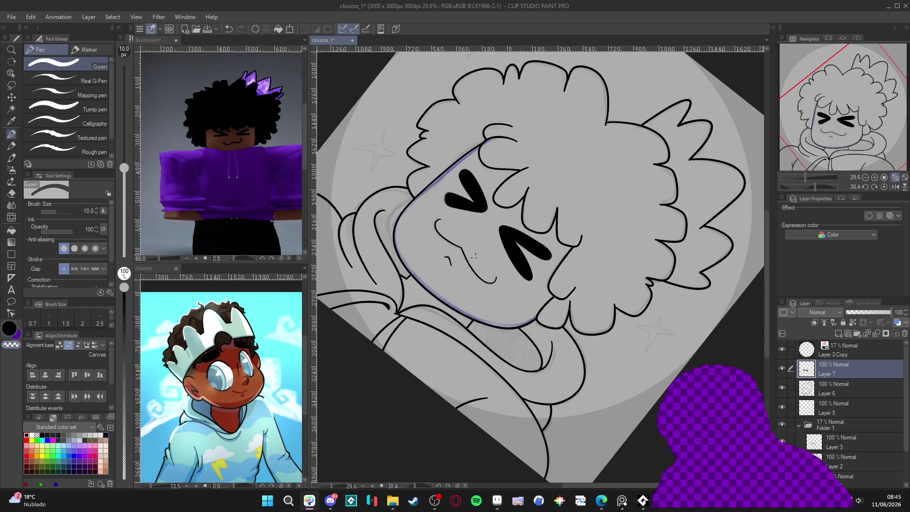
{"action": "mouse_move", "coordinate": [673, 403]}
{"action": "left_mouse_down"}
{"action": "mouse_move", "coordinate": [683, 379]}
{"action": "mouse_move", "coordinate": [720, 363]}
{"action": "mouse_move", "coordinate": [696, 417]}
{"action": "mouse_move", "coordinate": [763, 440]}
{"action": "left_mouse_up"}
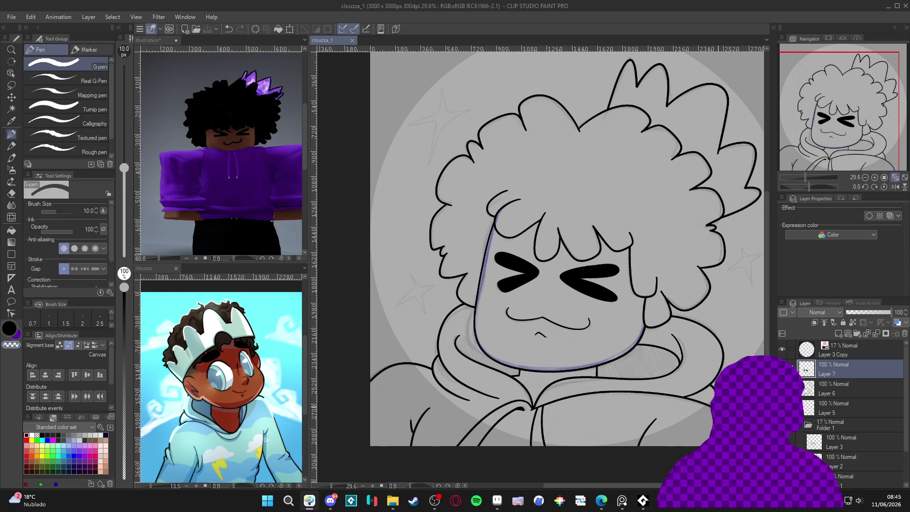
{"action": "key", "text": "ctrl+z"}
{"action": "key", "text": "ctrl+y"}
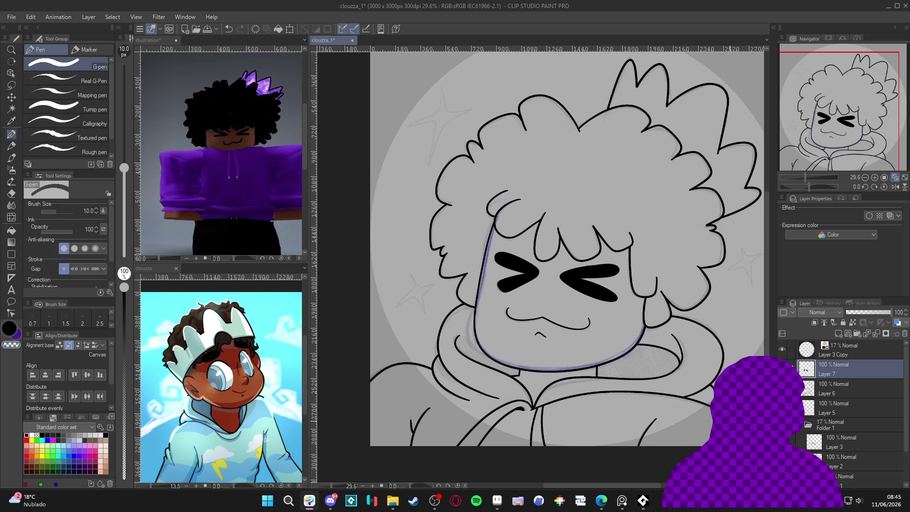
{"action": "scroll", "coordinate": [671, 387], "scroll_direction": "down", "scroll_amount": 1}
{"action": "mouse_move", "coordinate": [671, 388]}
{"action": "left_mouse_down"}
{"action": "mouse_move", "coordinate": [627, 371]}
{"action": "mouse_move", "coordinate": [644, 373]}
{"action": "left_mouse_up"}
{"action": "key", "text": "ctrl+s"}
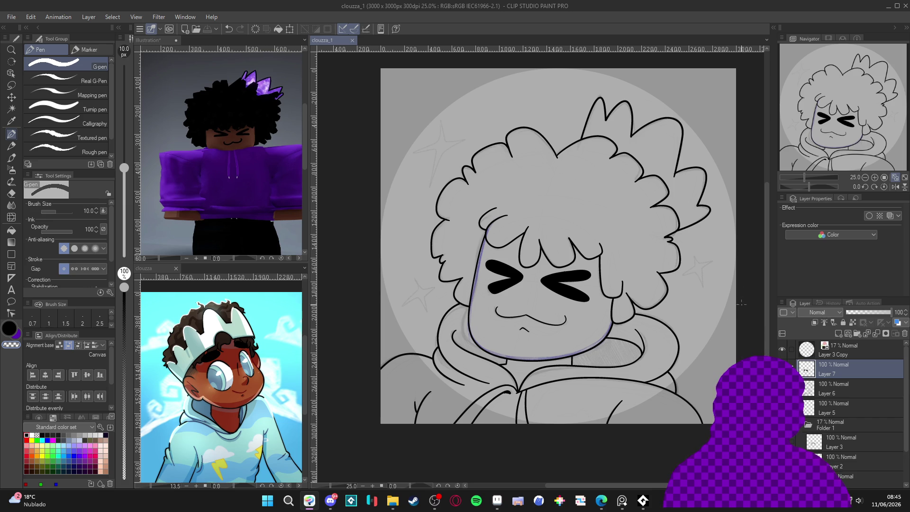
{"action": "left_click_drag", "start_coordinate": [690, 318], "coordinate": [701, 318]}
{"action": "left_click_drag", "start_coordinate": [613, 323], "coordinate": [619, 325]}
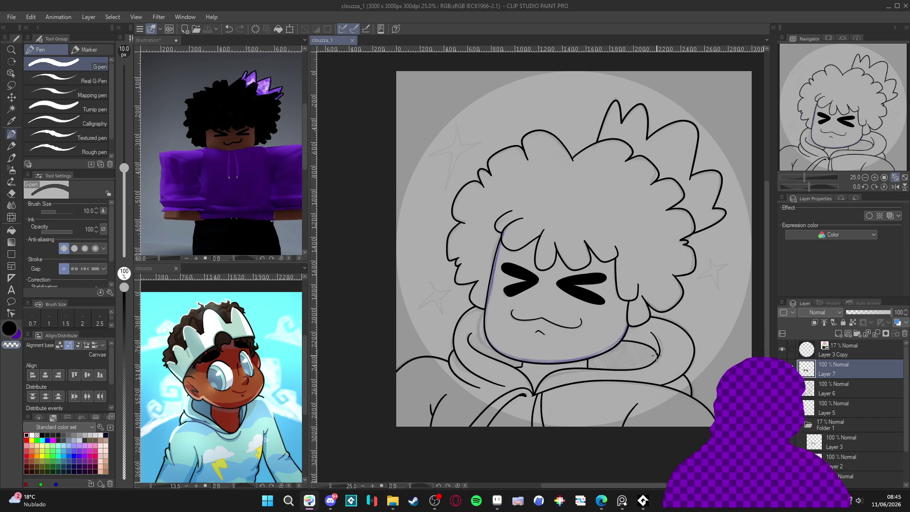
{"action": "scroll", "coordinate": [598, 351], "scroll_direction": "down", "scroll_amount": 1}
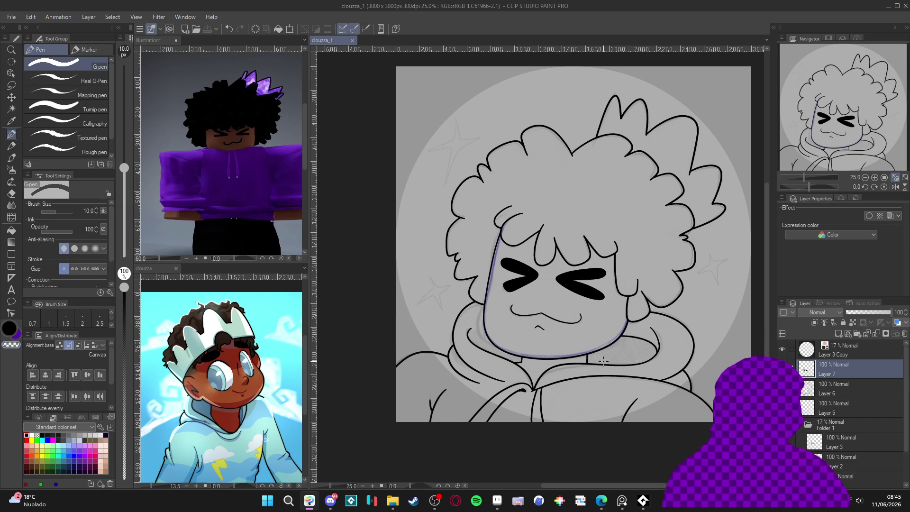
{"action": "key", "text": "Delete"}
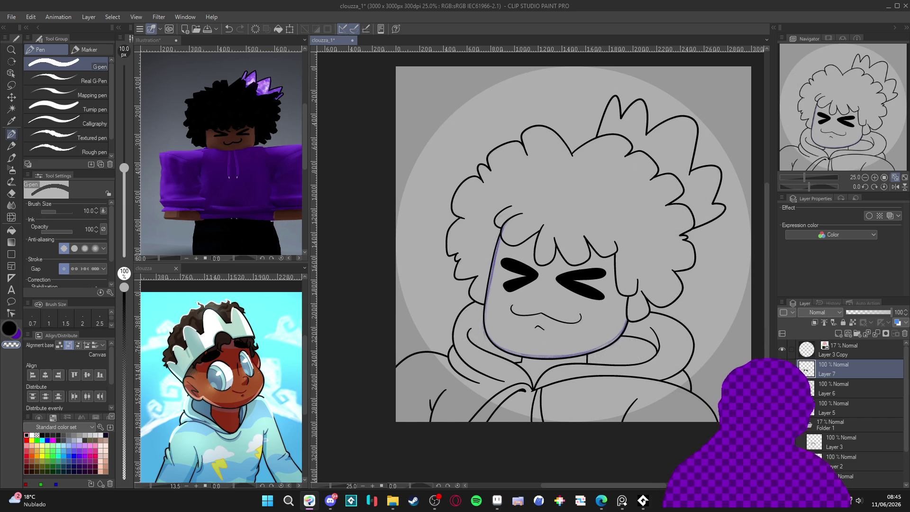
{"action": "key", "text": "ctrl+z"}
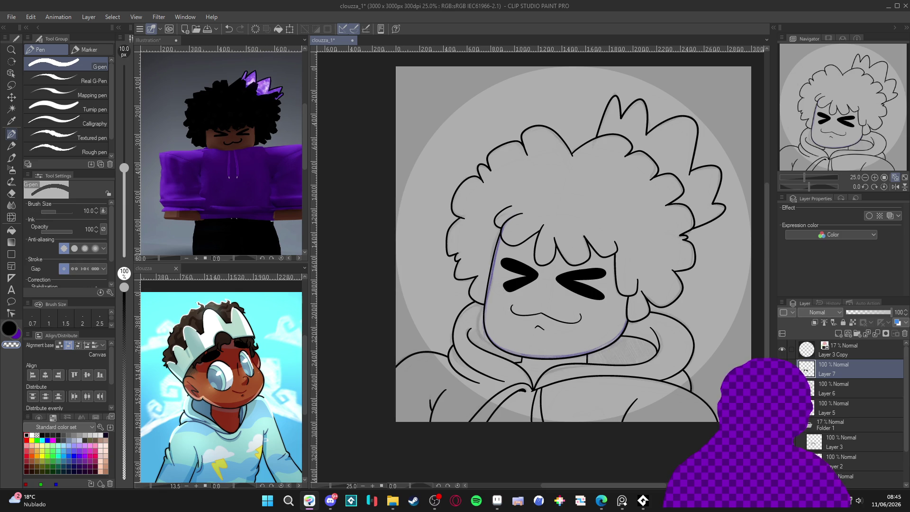
{"action": "left_click_drag", "start_coordinate": [660, 341], "coordinate": [667, 332]}
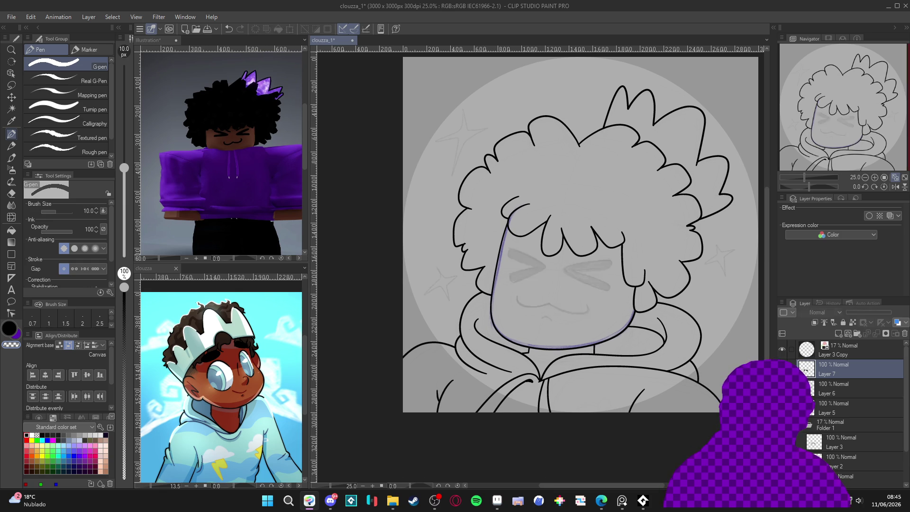
{"action": "left_click", "coordinate": [818, 390], "text": "ctrl"}
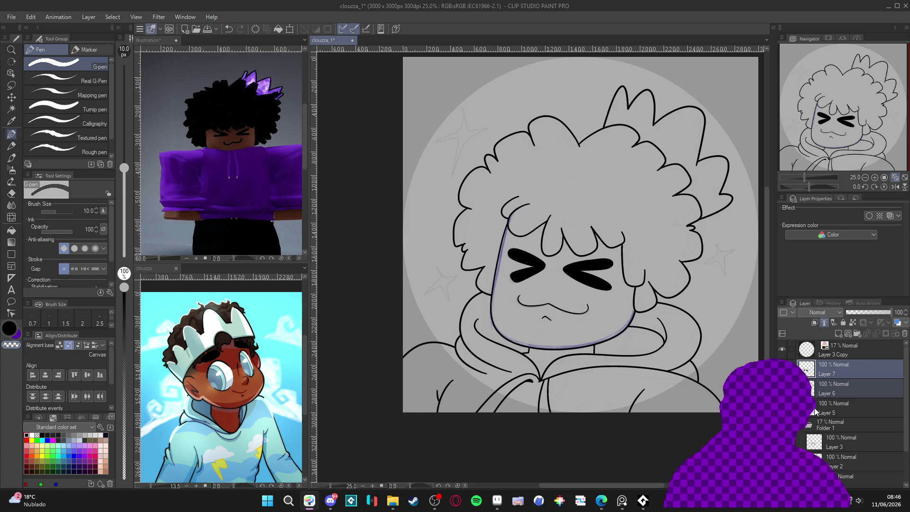
Add a new colour layer above Layer 5 and pick a light purple with the Fill tool
{"action": "left_click", "coordinate": [832, 402]}
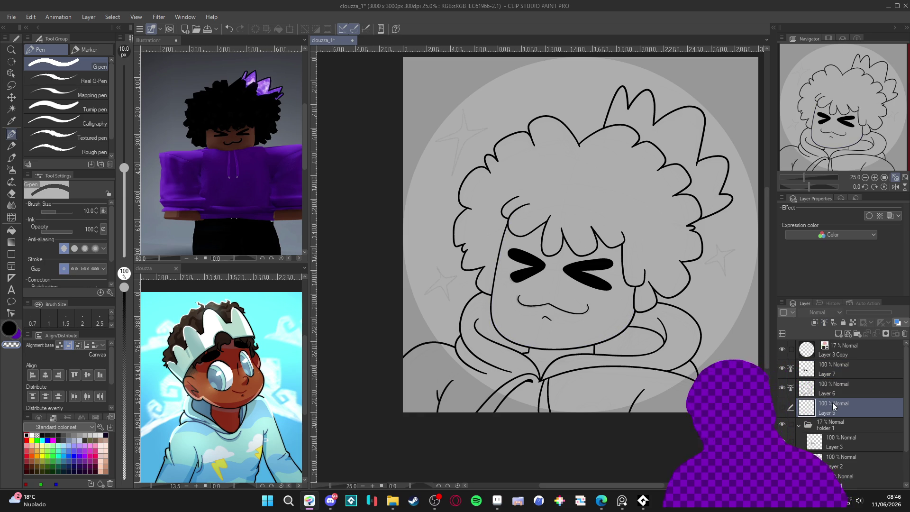
{"action": "key", "text": "ctrl+shift+n"}
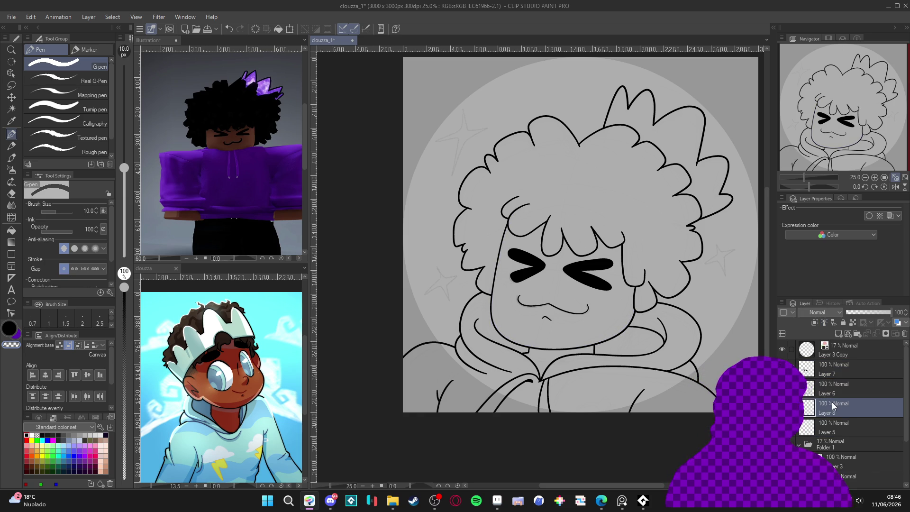
{"action": "left_click_drag", "start_coordinate": [646, 316], "coordinate": [637, 314]}
{"action": "key", "text": "g"}
{"action": "left_click_drag", "start_coordinate": [436, 252], "coordinate": [446, 248]}
{"action": "left_click", "coordinate": [79, 460]}
{"action": "left_click", "coordinate": [80, 449]}
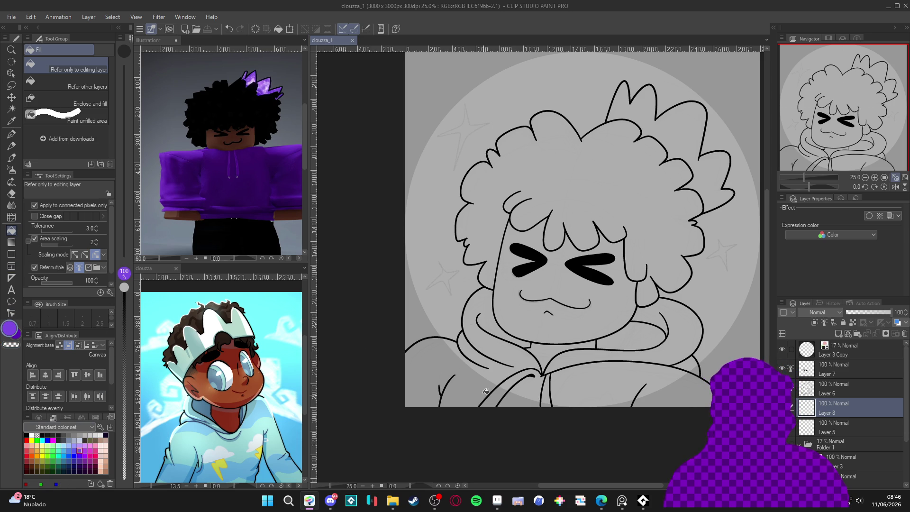
{"action": "left_click_drag", "start_coordinate": [606, 327], "coordinate": [598, 323]}
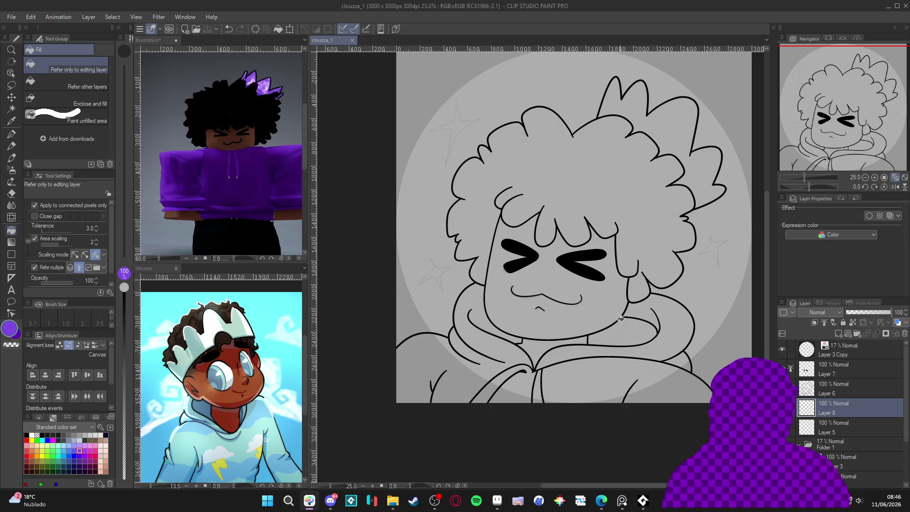
Fill the hoodie body, hood, shoulders and bottom strip purple, then save
{"action": "left_click", "coordinate": [618, 374]}
{"action": "left_click", "coordinate": [673, 322]}
{"action": "left_click", "coordinate": [616, 334]}
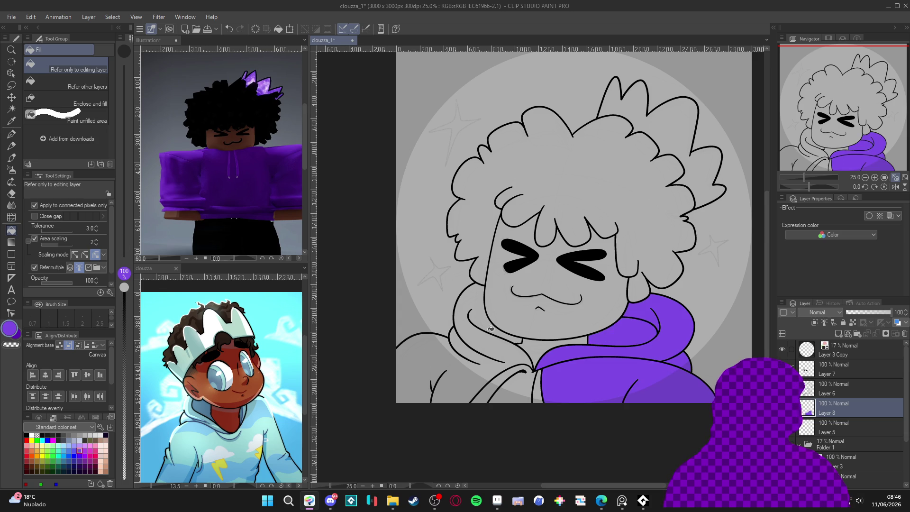
{"action": "left_click", "coordinate": [493, 329]}
{"action": "left_click", "coordinate": [521, 387]}
{"action": "left_click", "coordinate": [536, 391]}
{"action": "left_click_drag", "start_coordinate": [506, 372], "coordinate": [509, 372]}
{"action": "key", "text": "ctrl+s"}
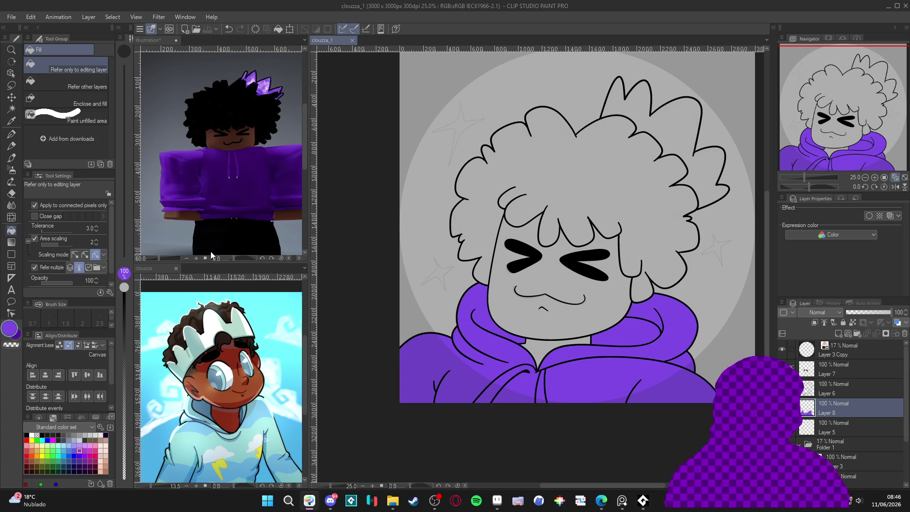
Fill the afro hair black and the crown spikes purple, then save
{"action": "mouse_move", "coordinate": [474, 300]}
{"action": "left_mouse_down"}
{"action": "mouse_move", "coordinate": [459, 303]}
{"action": "mouse_move", "coordinate": [471, 319]}
{"action": "left_mouse_up"}
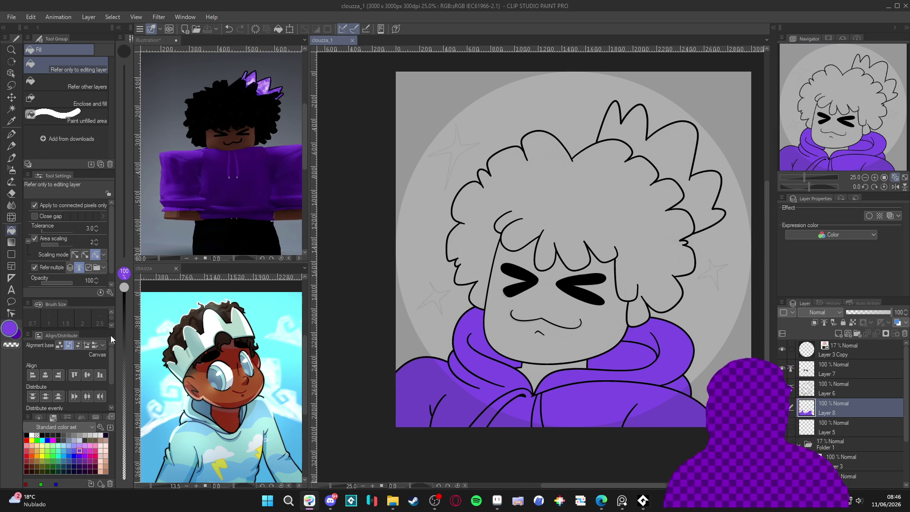
{"action": "left_click", "coordinate": [47, 435]}
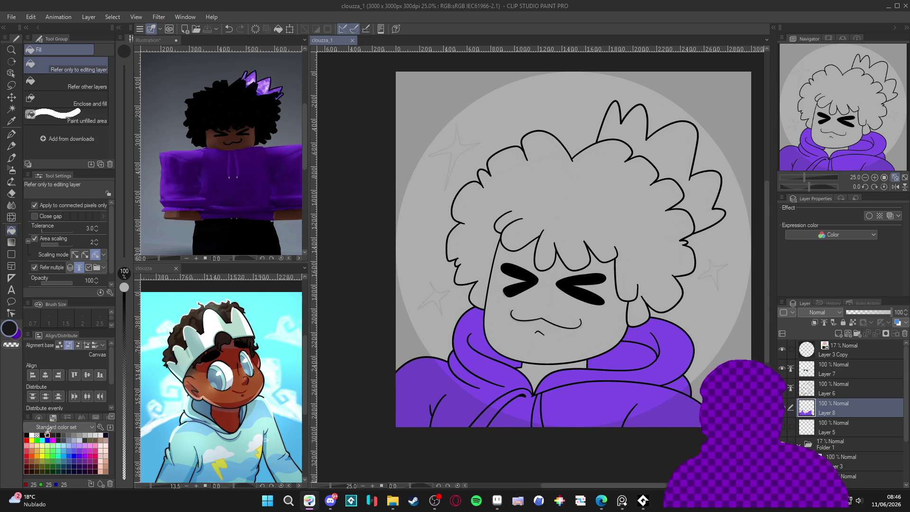
{"action": "left_click", "coordinate": [493, 200]}
{"action": "mouse_move", "coordinate": [604, 271]}
{"action": "left_mouse_down"}
{"action": "mouse_move", "coordinate": [572, 275]}
{"action": "mouse_move", "coordinate": [610, 236]}
{"action": "left_mouse_up"}
{"action": "left_click", "coordinate": [630, 344], "text": "alt"}
{"action": "left_click", "coordinate": [651, 162]}
{"action": "key", "text": "ctrl+s"}
Sample the reference's brown skin tone, fill the face and neck with it, and save
{"action": "left_click", "coordinate": [253, 384], "text": "alt"}
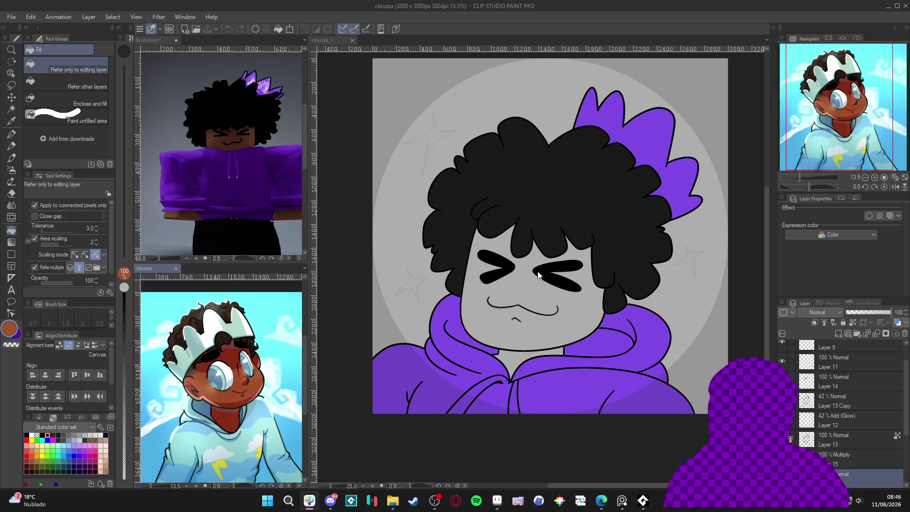
{"action": "left_click", "coordinate": [525, 334]}
{"action": "left_click", "coordinate": [509, 360]}
{"action": "left_click_drag", "start_coordinate": [500, 359], "coordinate": [492, 355]}
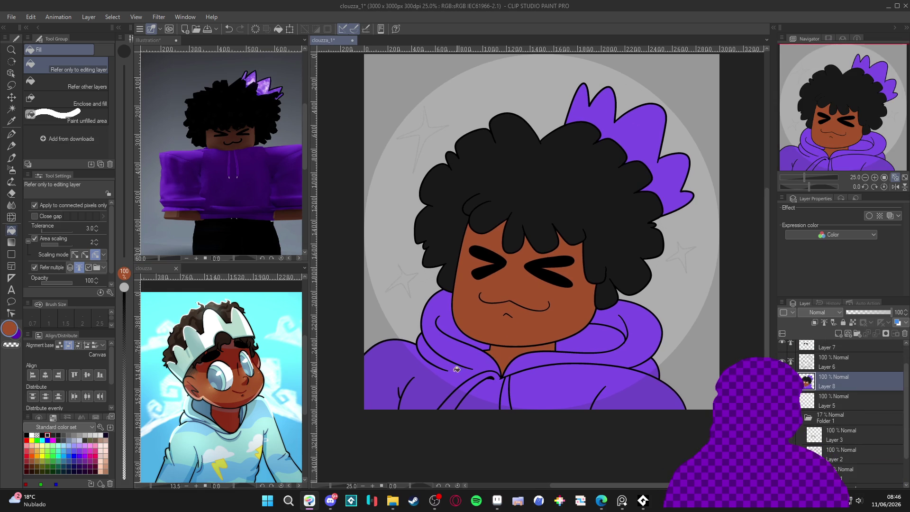
{"action": "mouse_move", "coordinate": [407, 329]}
{"action": "left_mouse_down"}
{"action": "mouse_move", "coordinate": [493, 332]}
{"action": "mouse_move", "coordinate": [439, 315]}
{"action": "mouse_move", "coordinate": [474, 309]}
{"action": "mouse_move", "coordinate": [495, 291]}
{"action": "mouse_move", "coordinate": [501, 302]}
{"action": "left_mouse_up"}
{"action": "key", "text": "ctrl+s"}
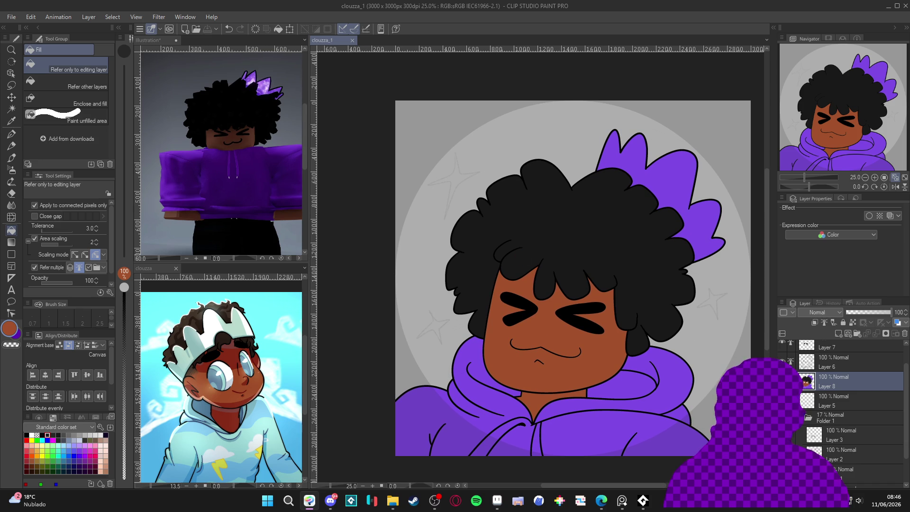
Select Layer 7 and add a new layer above it
{"action": "scroll", "coordinate": [835, 368], "scroll_direction": "up", "scroll_amount": 2}
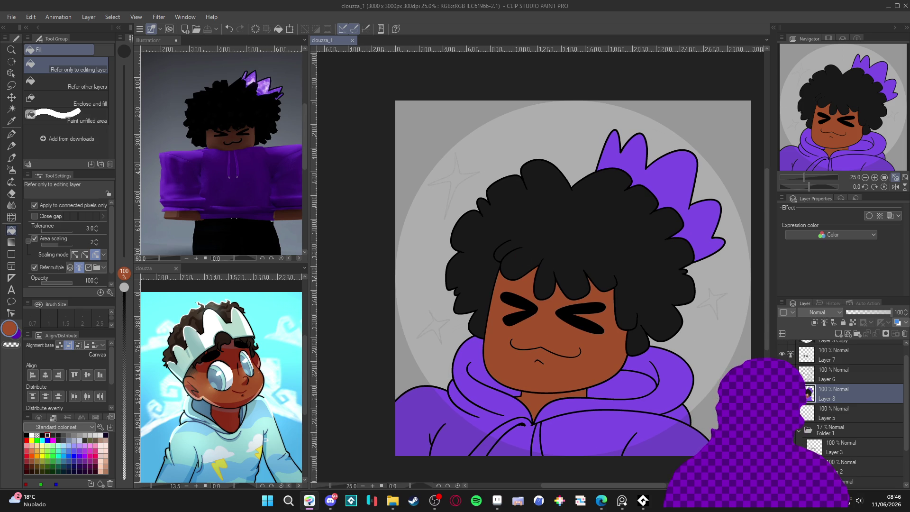
{"action": "left_click", "coordinate": [829, 362]}
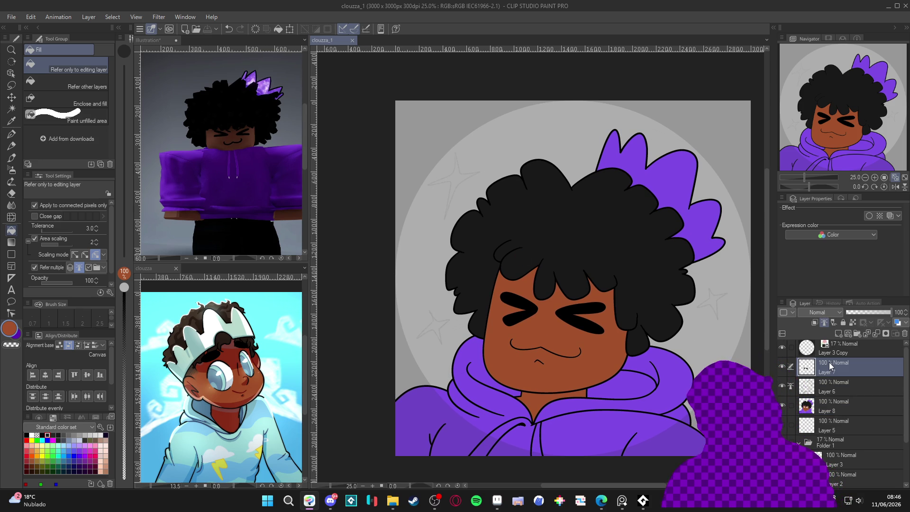
{"action": "key", "text": "ctrl+shift+n"}
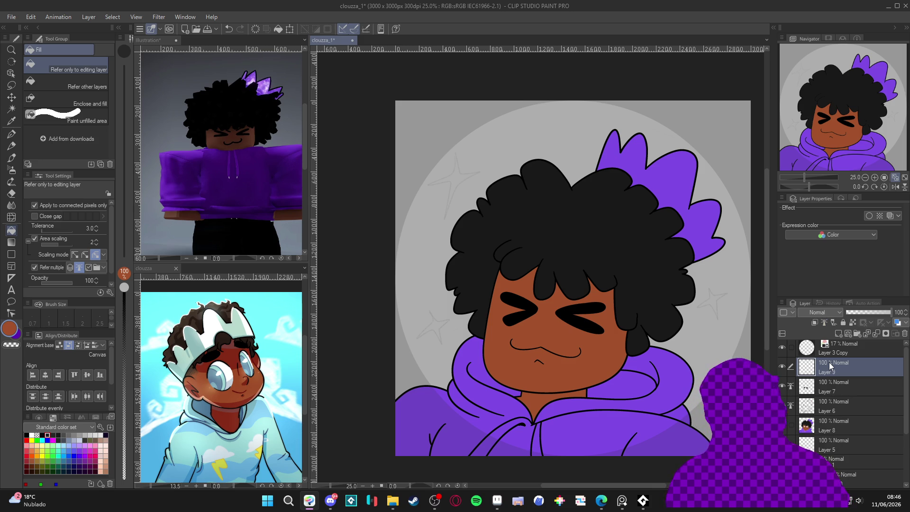
With the G-pen in white, draw the upper-left sparkle's top and side arms
{"action": "key", "text": "p"}
{"action": "left_click_drag", "start_coordinate": [575, 283], "coordinate": [573, 313]}
{"action": "key", "text": "ctrl+s"}
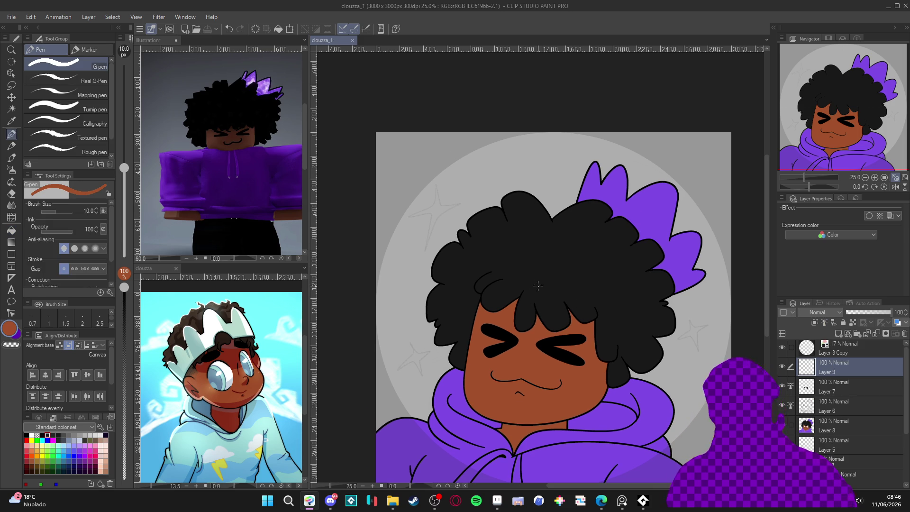
{"action": "scroll", "coordinate": [429, 237], "scroll_direction": "up", "scroll_amount": 3}
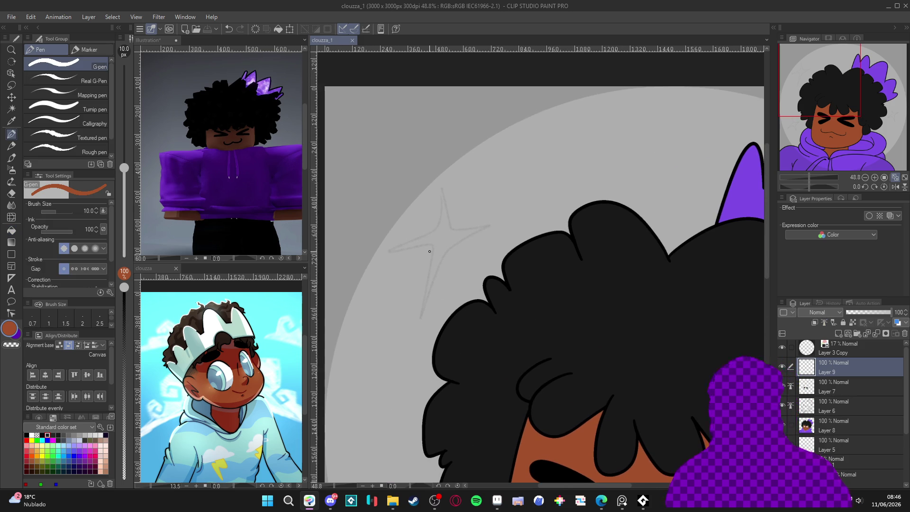
{"action": "key", "text": "x"}
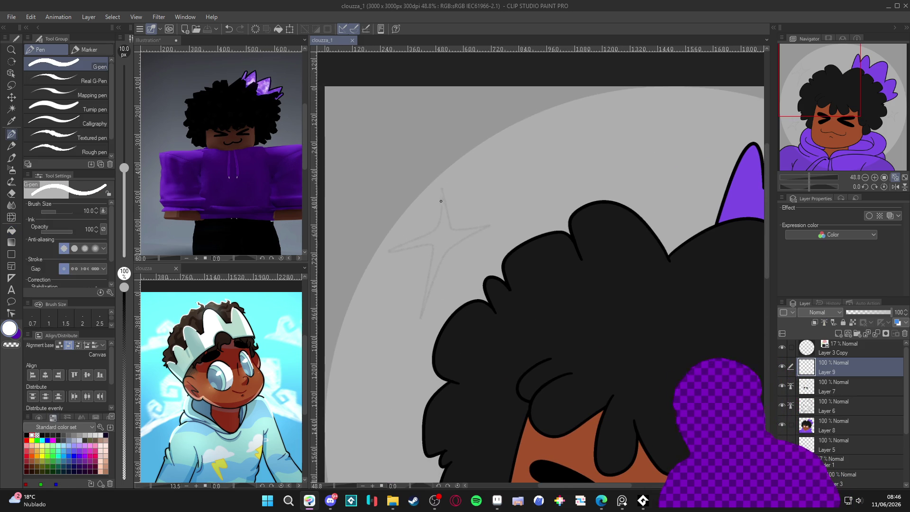
{"action": "mouse_move", "coordinate": [440, 183]}
{"action": "left_mouse_down"}
{"action": "mouse_move", "coordinate": [441, 197]}
{"action": "mouse_move", "coordinate": [381, 253]}
{"action": "left_mouse_up"}
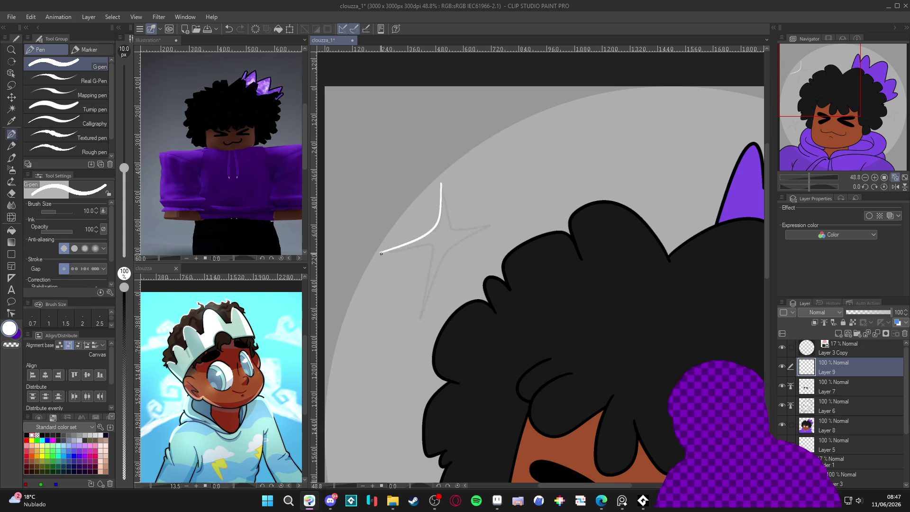
{"action": "mouse_move", "coordinate": [441, 189]}
{"action": "left_mouse_down"}
{"action": "mouse_move", "coordinate": [450, 226]}
{"action": "mouse_move", "coordinate": [497, 224]}
{"action": "mouse_move", "coordinate": [463, 232]}
{"action": "mouse_move", "coordinate": [410, 341]}
{"action": "left_mouse_up"}
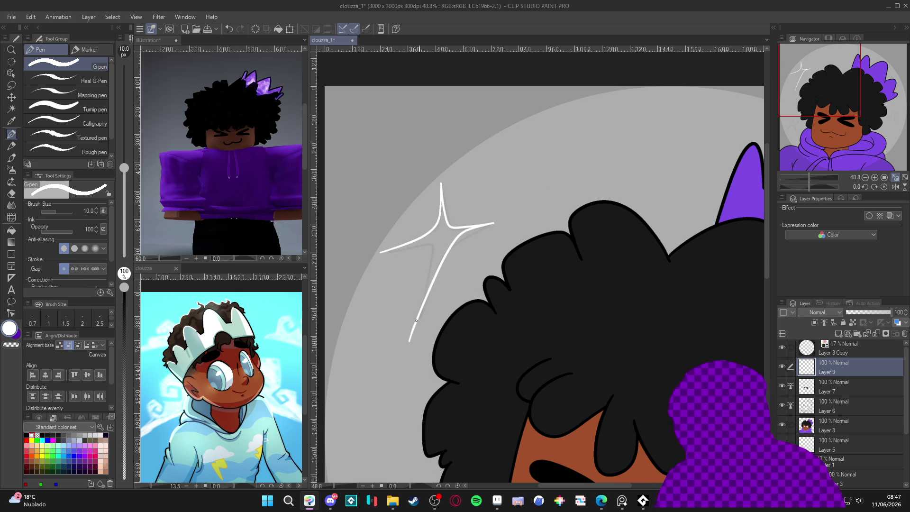
Finish the upper-left sparkle's lower curves and draw the right sparkle's arms in white
{"action": "mouse_move", "coordinate": [479, 311]}
{"action": "left_mouse_down"}
{"action": "mouse_move", "coordinate": [589, 282]}
{"action": "mouse_move", "coordinate": [512, 355]}
{"action": "left_mouse_up"}
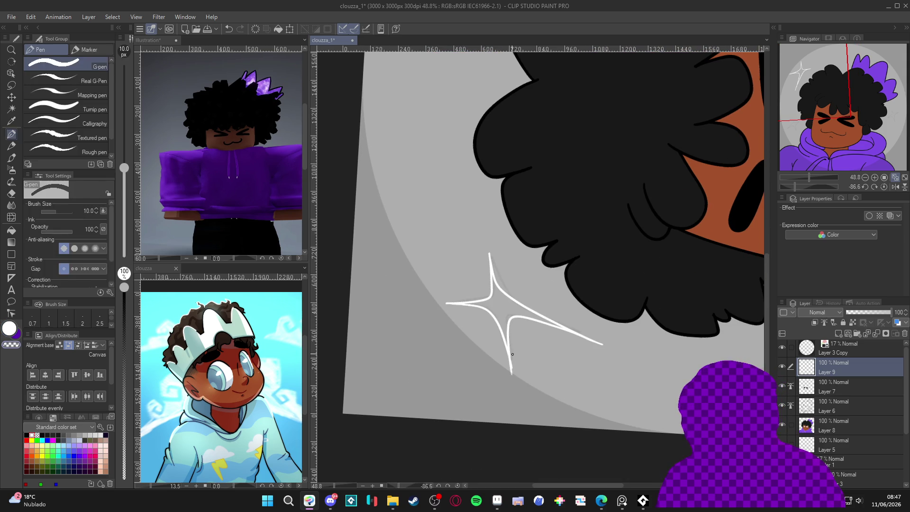
{"action": "mouse_move", "coordinate": [603, 329]}
{"action": "left_mouse_down"}
{"action": "mouse_move", "coordinate": [400, 301]}
{"action": "mouse_move", "coordinate": [414, 246]}
{"action": "left_mouse_up"}
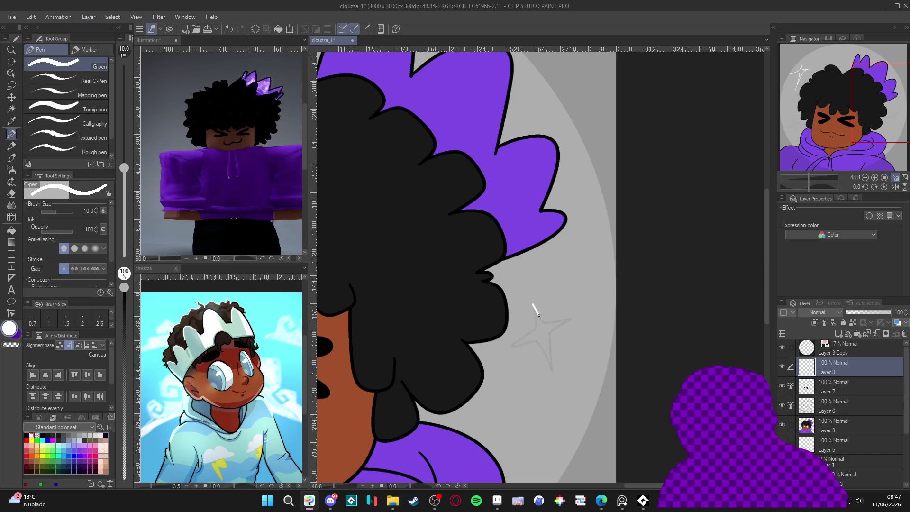
{"action": "left_click_drag", "start_coordinate": [554, 321], "coordinate": [574, 321]}
{"action": "left_click_drag", "start_coordinate": [551, 350], "coordinate": [553, 384]}
{"action": "mouse_move", "coordinate": [536, 320]}
{"action": "left_mouse_down"}
{"action": "mouse_move", "coordinate": [523, 341]}
{"action": "mouse_move", "coordinate": [550, 367]}
{"action": "left_mouse_up"}
{"action": "scroll", "coordinate": [545, 361], "scroll_direction": "down", "scroll_amount": 3}
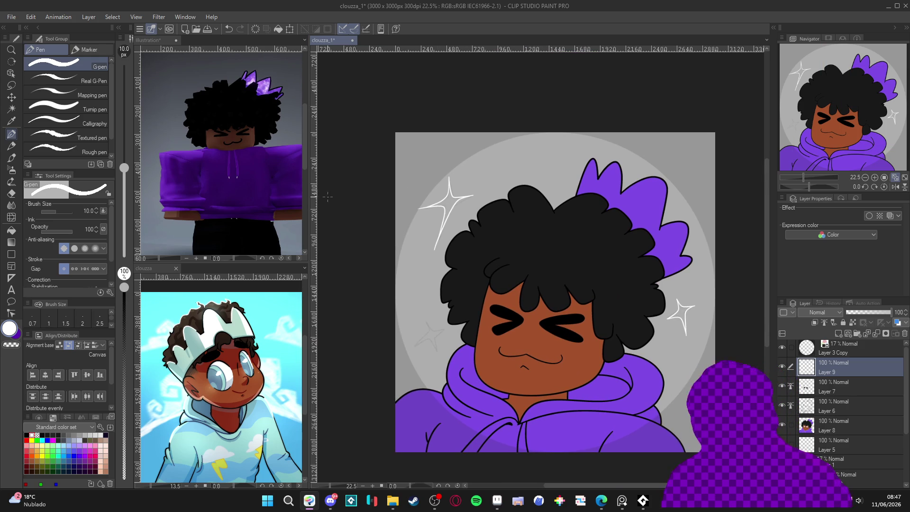
{"action": "scroll", "coordinate": [460, 319], "scroll_direction": "up", "scroll_amount": 2}
{"action": "scroll", "coordinate": [460, 319], "scroll_direction": "up", "scroll_amount": 1}
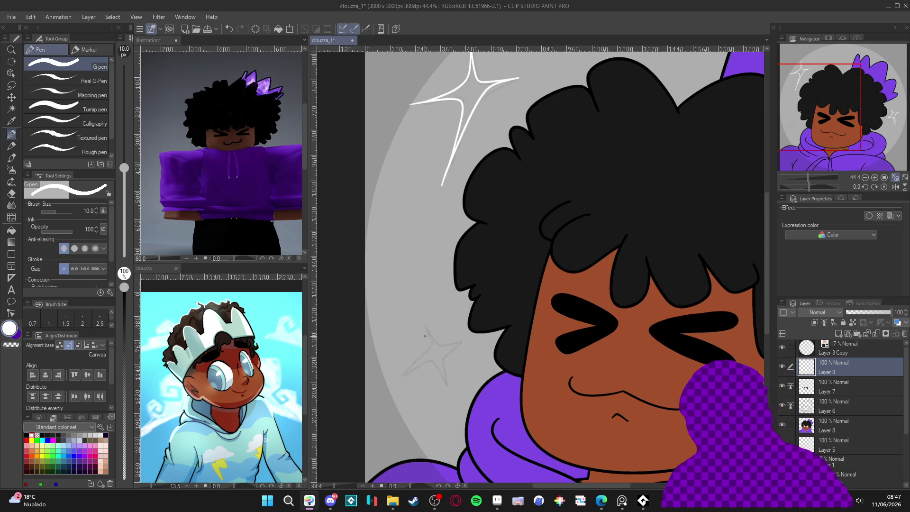
{"action": "mouse_move", "coordinate": [422, 321]}
{"action": "left_mouse_down"}
{"action": "mouse_move", "coordinate": [436, 343]}
{"action": "mouse_move", "coordinate": [458, 340]}
{"action": "mouse_move", "coordinate": [446, 385]}
{"action": "mouse_move", "coordinate": [402, 373]}
{"action": "left_mouse_up"}
{"action": "key", "text": "ctrl+z"}
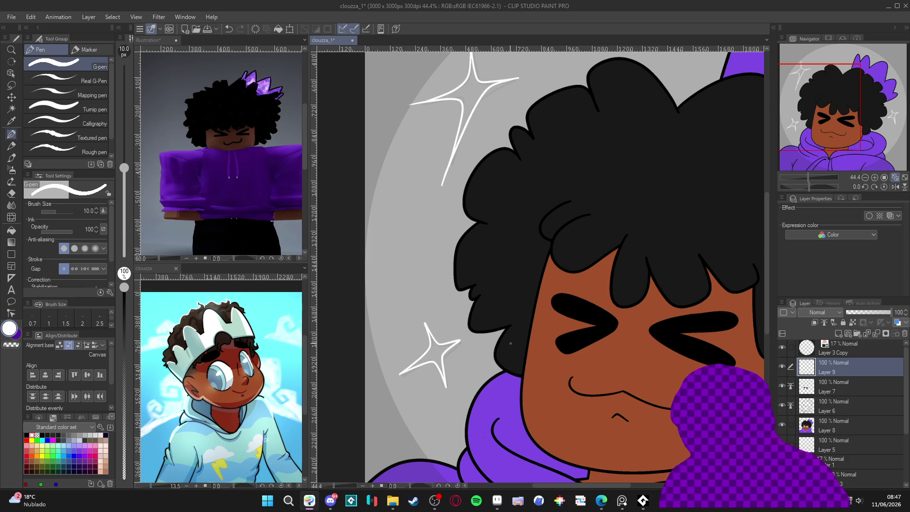
Fill the upper-left and right sparkles solid white, save, and add a new layer
{"action": "scroll", "coordinate": [468, 337], "scroll_direction": "down", "scroll_amount": 2}
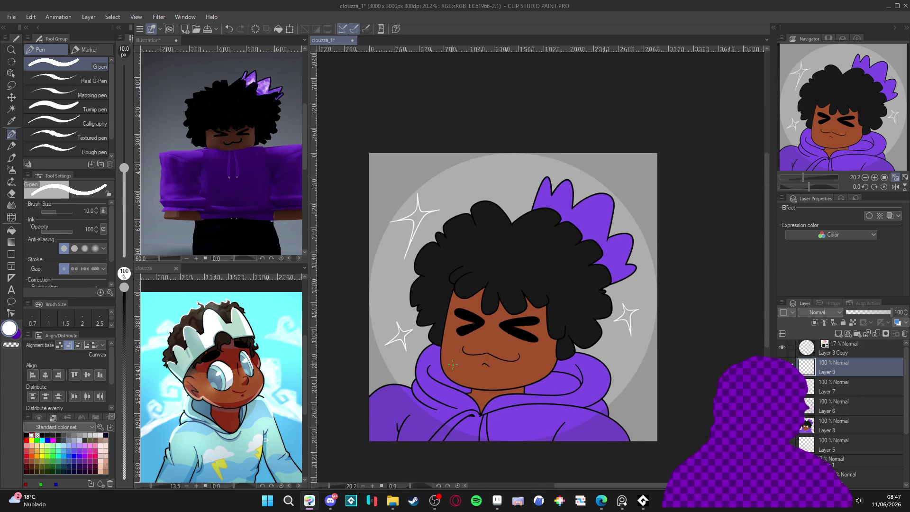
{"action": "scroll", "coordinate": [422, 338], "scroll_direction": "up", "scroll_amount": 1}
{"action": "key", "text": "g"}
{"action": "key", "text": "g"}
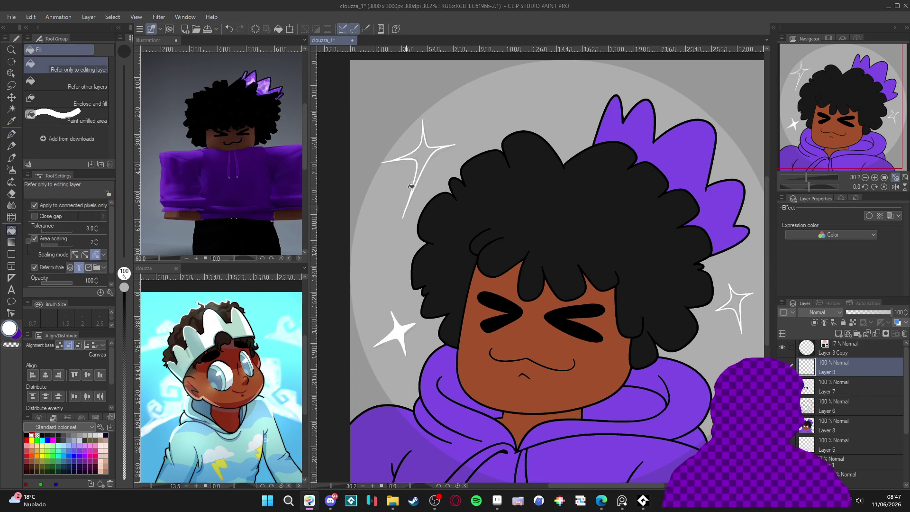
{"action": "left_click", "coordinate": [421, 157]}
{"action": "left_click", "coordinate": [743, 301]}
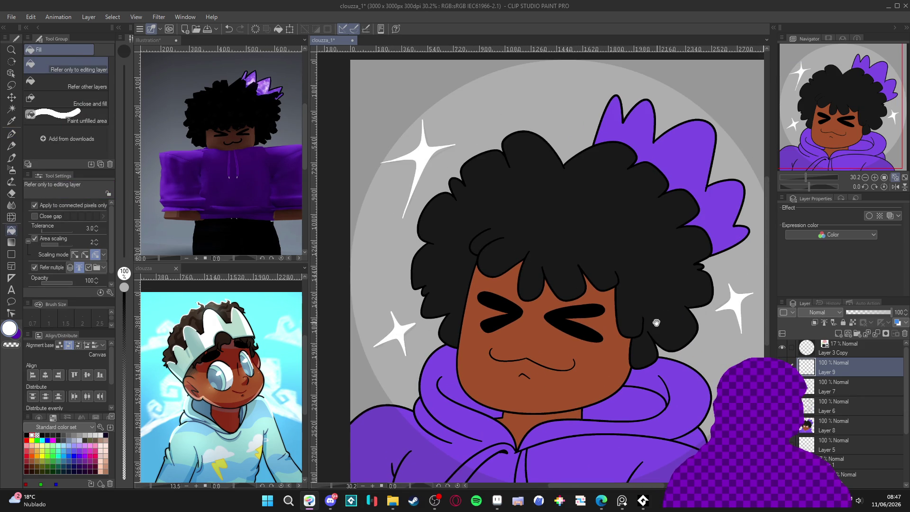
{"action": "scroll", "coordinate": [657, 323], "scroll_direction": "down", "scroll_amount": 2}
{"action": "key", "text": "ctrl+s"}
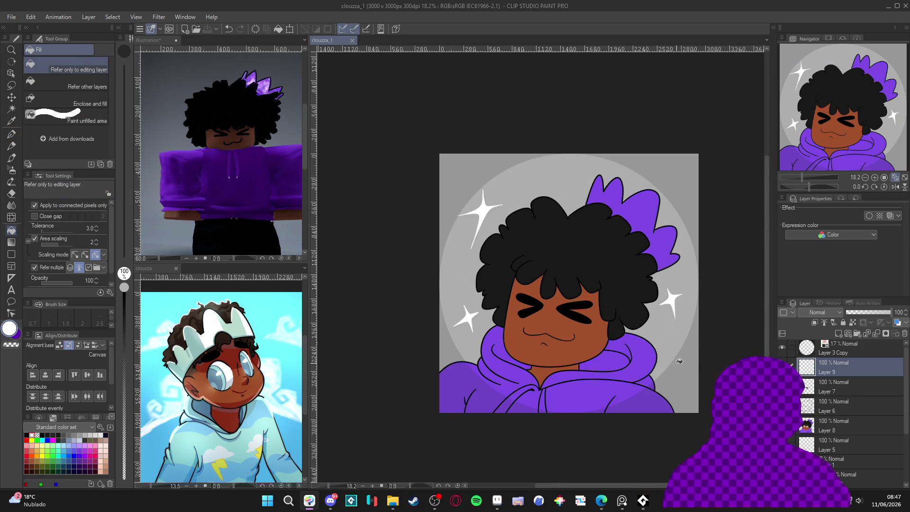
{"action": "scroll", "coordinate": [847, 422], "scroll_direction": "down", "scroll_amount": 2}
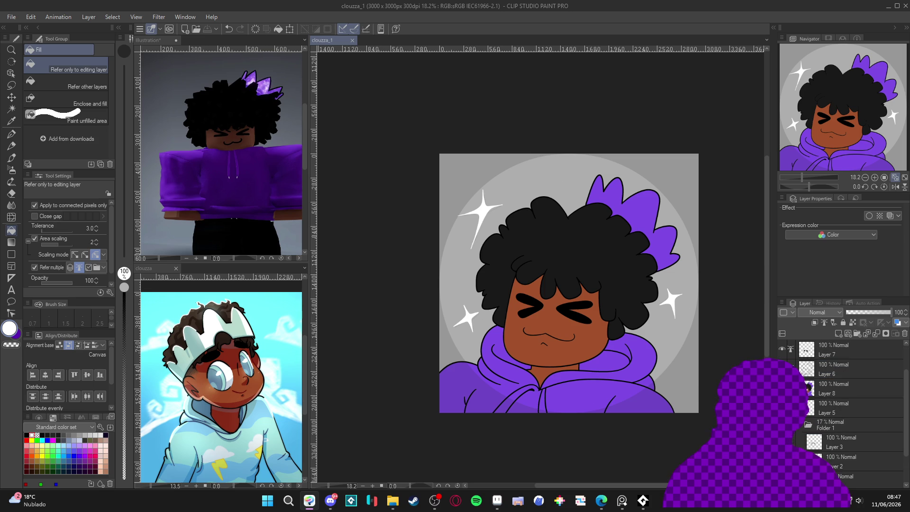
{"action": "key", "text": "ctrl+shift+n"}
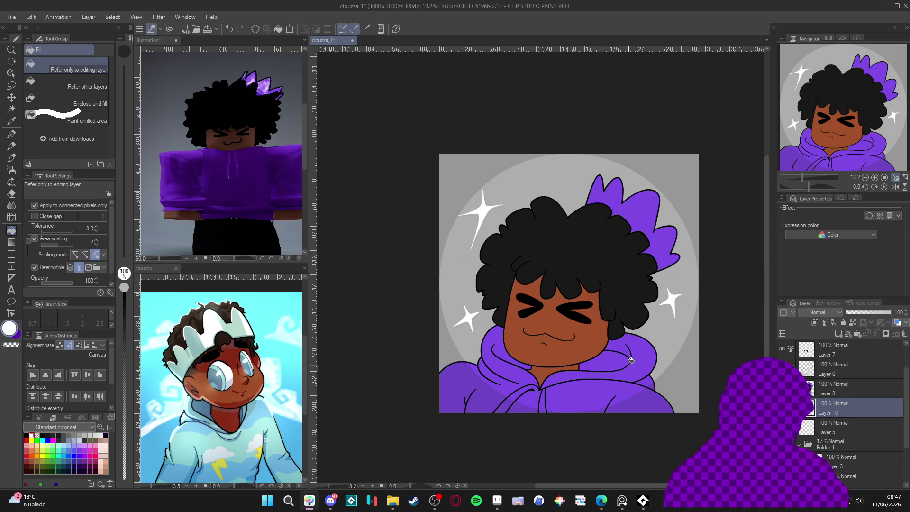
Reposition the canvas view and save the document
{"action": "scroll", "coordinate": [567, 329], "scroll_direction": "up", "scroll_amount": 2}
{"action": "scroll", "coordinate": [568, 329], "scroll_direction": "right", "scroll_amount": 1}
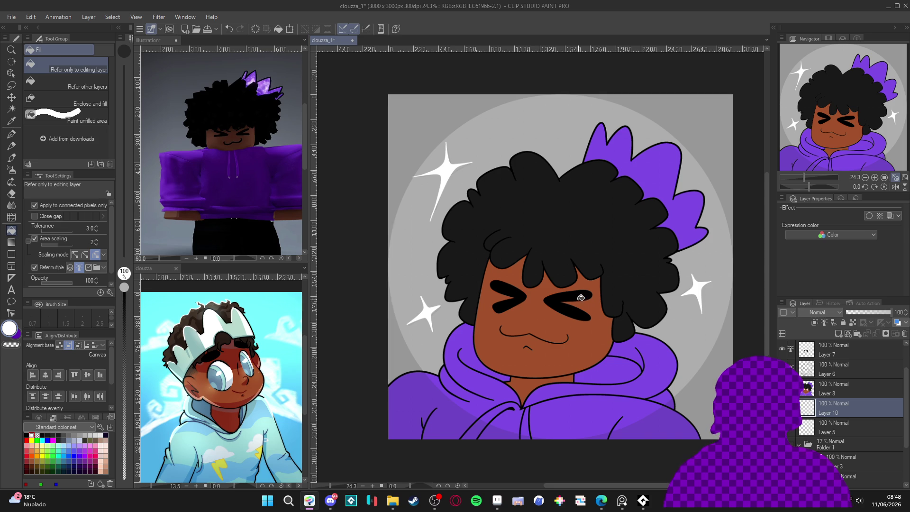
{"action": "scroll", "coordinate": [523, 333], "scroll_direction": "down", "scroll_amount": 1}
{"action": "left_click_drag", "start_coordinate": [527, 330], "coordinate": [536, 326]}
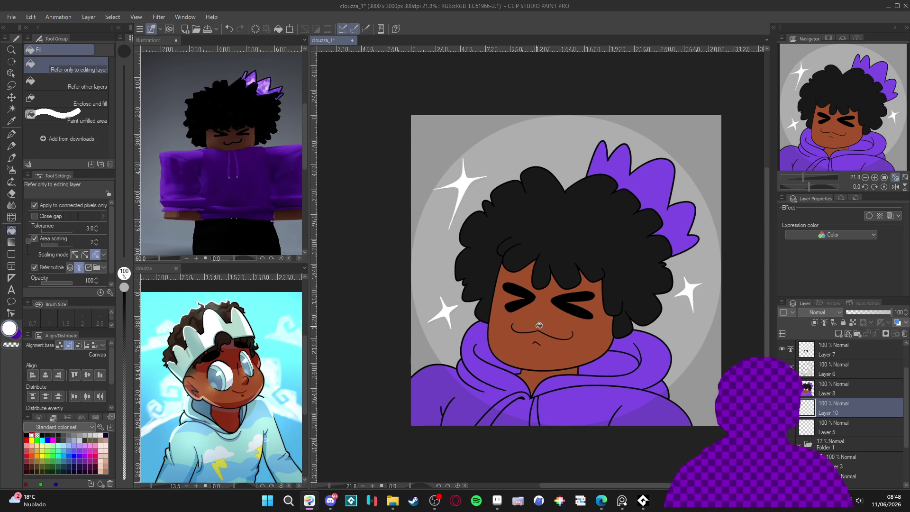
{"action": "key", "text": "ctrl+s"}
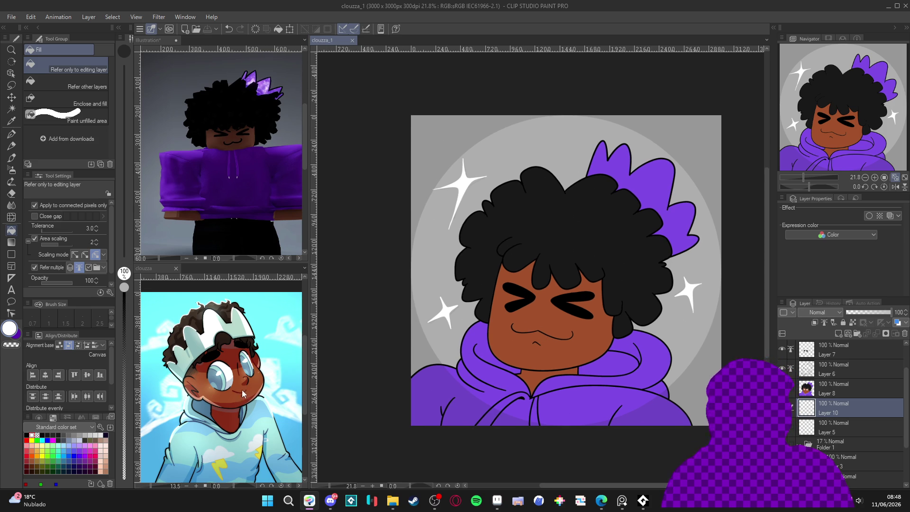
Set the drawing colour to a darker olive green in Color settings
{"action": "left_click", "coordinate": [52, 461]}
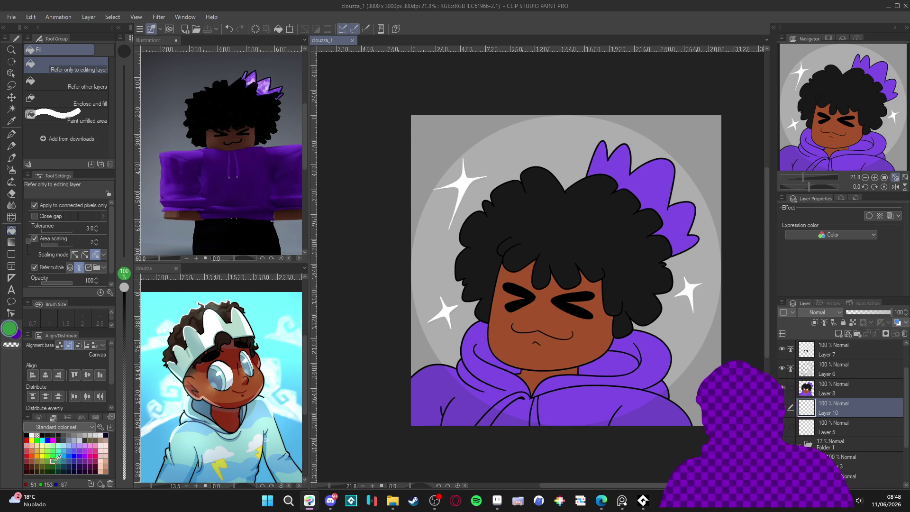
{"action": "double_click", "coordinate": [8, 331]}
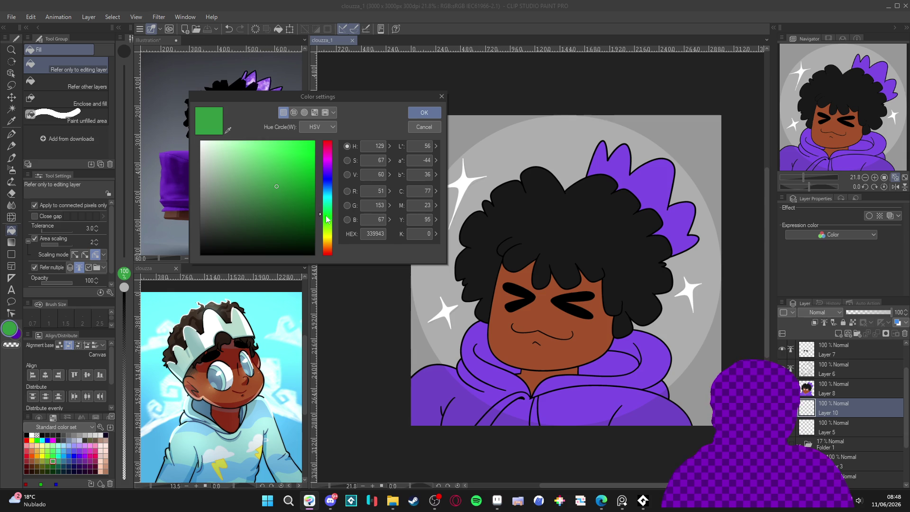
{"action": "mouse_move", "coordinate": [320, 218]}
{"action": "left_mouse_down"}
{"action": "mouse_move", "coordinate": [323, 208]}
{"action": "mouse_move", "coordinate": [328, 230]}
{"action": "left_mouse_up"}
{"action": "left_click", "coordinate": [279, 193]}
{"action": "left_click_drag", "start_coordinate": [281, 189], "coordinate": [290, 191]}
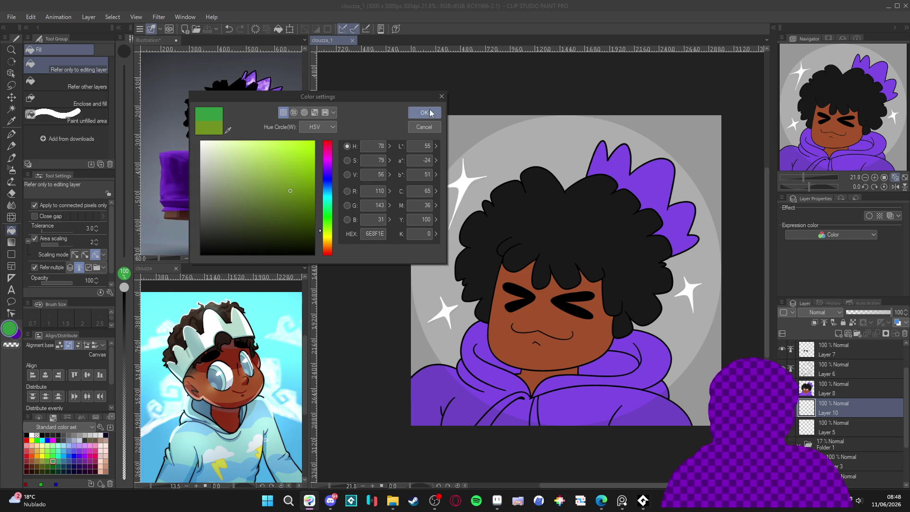
{"action": "left_click", "coordinate": [430, 113]}
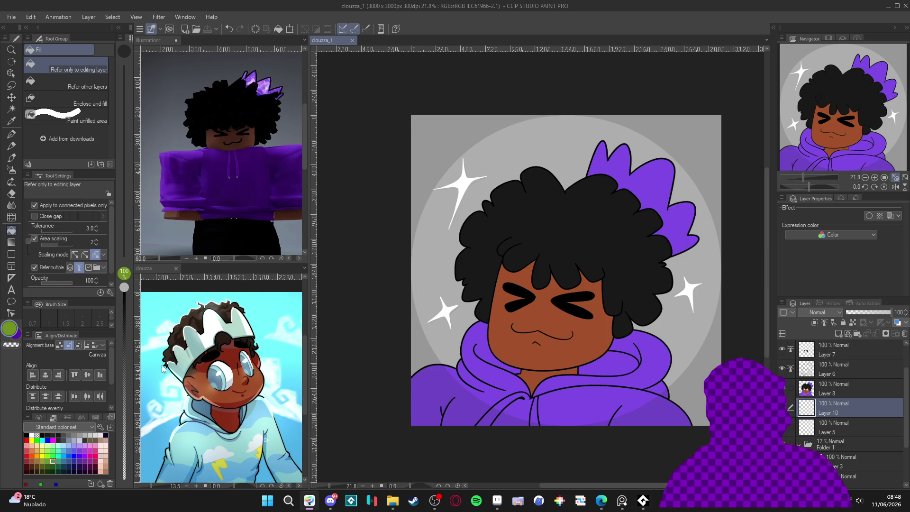
Fill the empty background layer with the olive green and save the file
{"action": "left_click", "coordinate": [489, 240]}
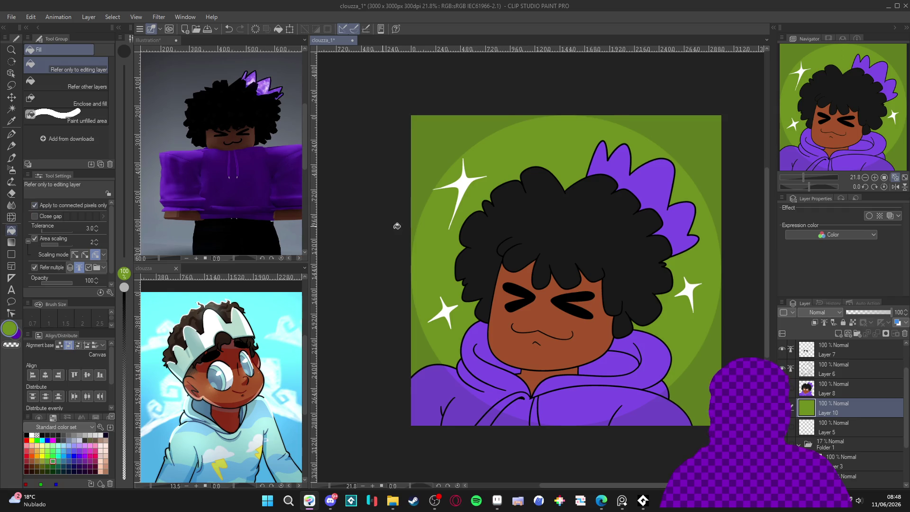
{"action": "scroll", "coordinate": [488, 239], "scroll_direction": "down", "scroll_amount": 1}
{"action": "key", "text": "ctrl+s"}
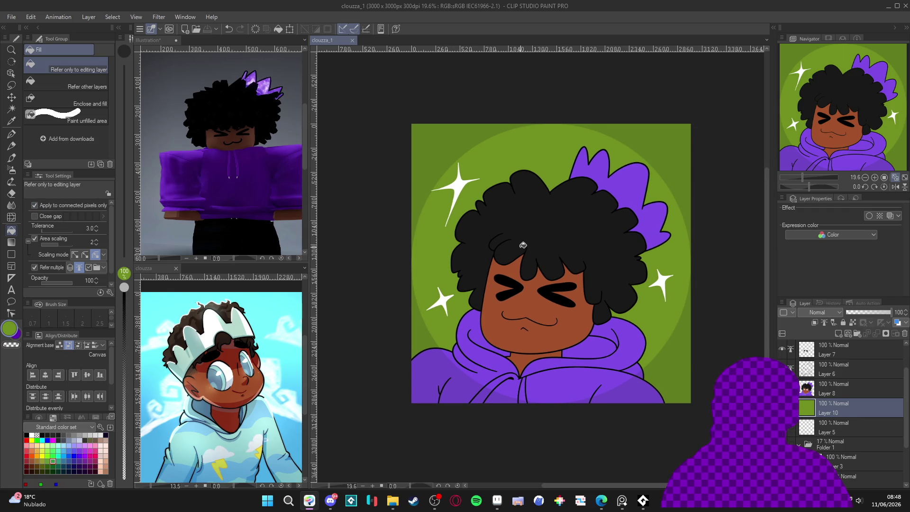
{"action": "scroll", "coordinate": [516, 248], "scroll_direction": "up", "scroll_amount": 1}
{"action": "scroll", "coordinate": [509, 317], "scroll_direction": "up", "scroll_amount": 1}
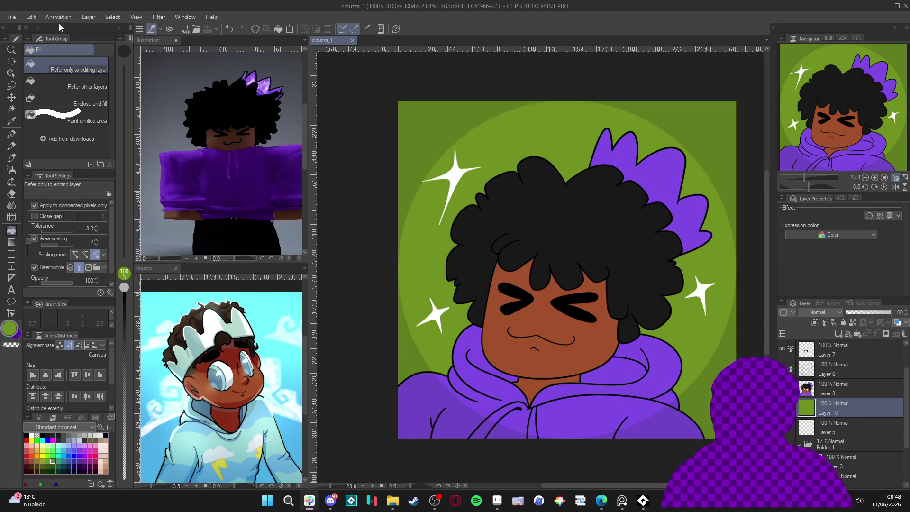
{"action": "left_click", "coordinate": [834, 353]}
{"action": "scroll", "coordinate": [834, 354], "scroll_direction": "up", "scroll_amount": 2}
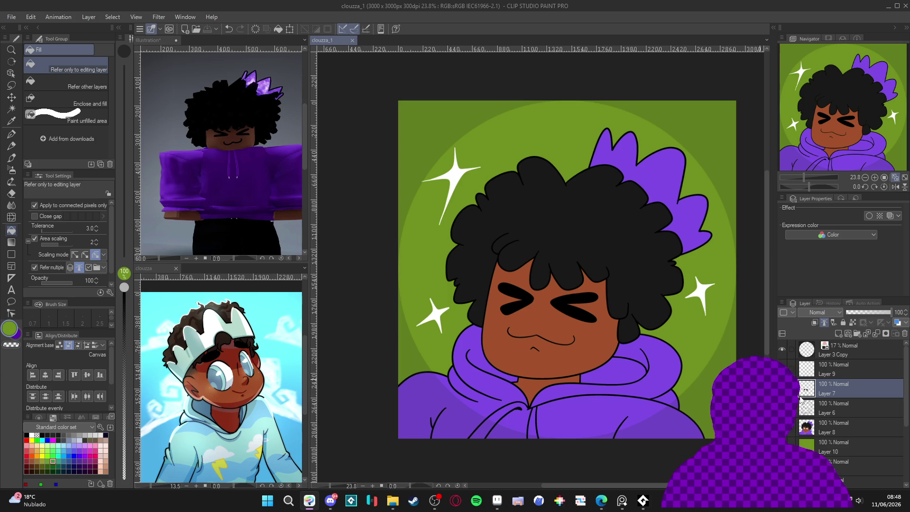
Add a Hue/Saturation/Luminosity correction layer above Layer 9 with saturation at -100
{"action": "left_click", "coordinate": [835, 375]}
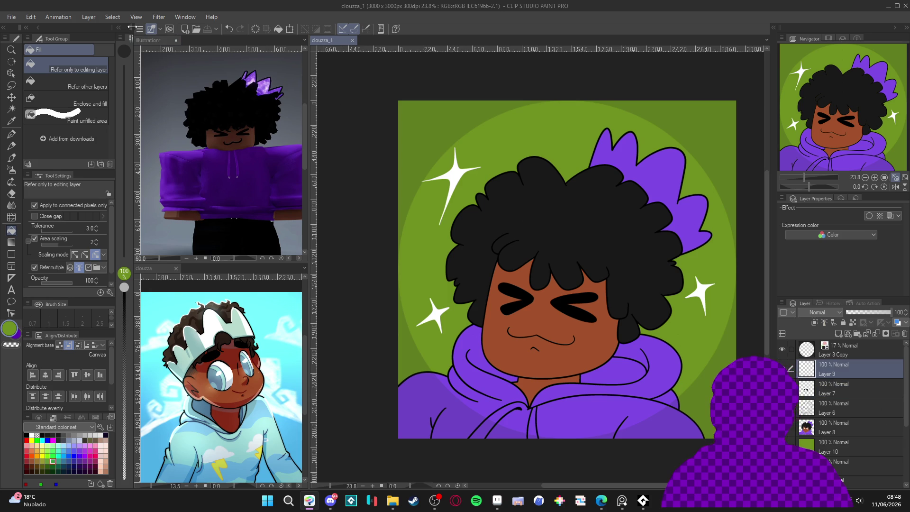
{"action": "left_click", "coordinate": [89, 16]}
{"action": "mouse_move", "coordinate": [113, 51]}
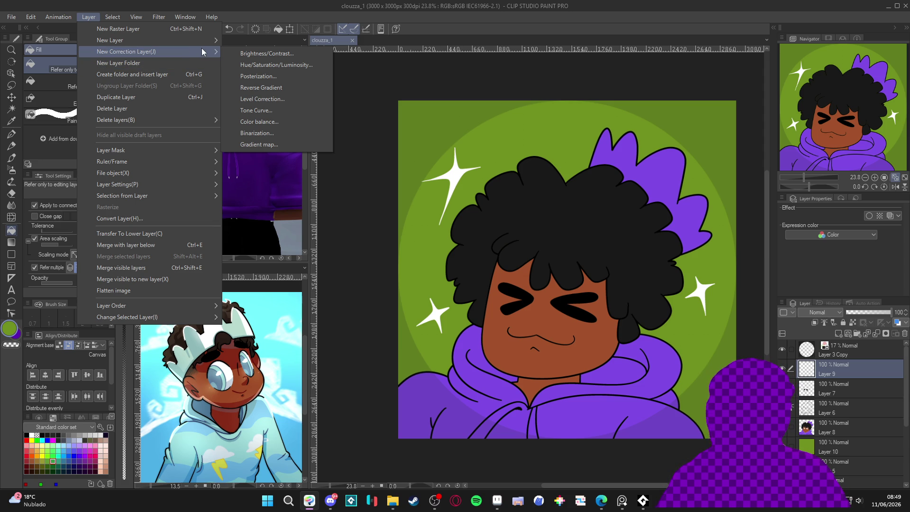
{"action": "mouse_move", "coordinate": [196, 43]}
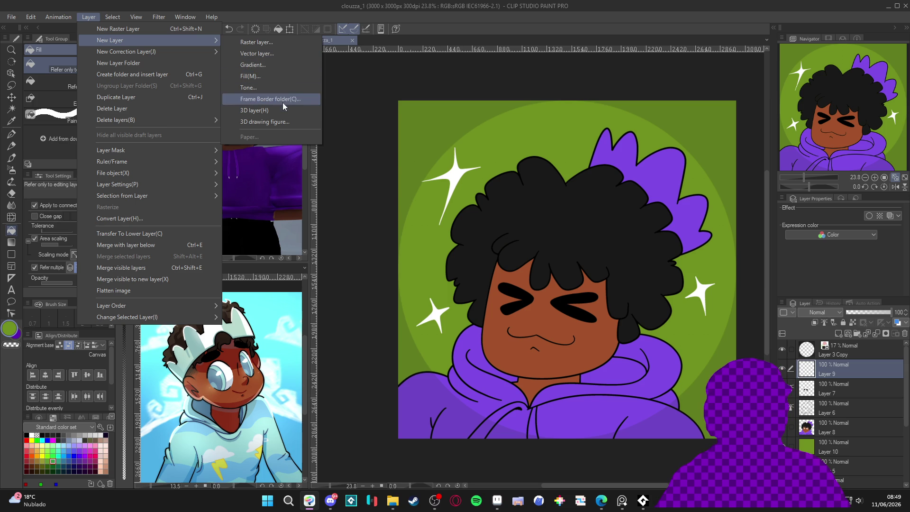
{"action": "mouse_move", "coordinate": [216, 55]}
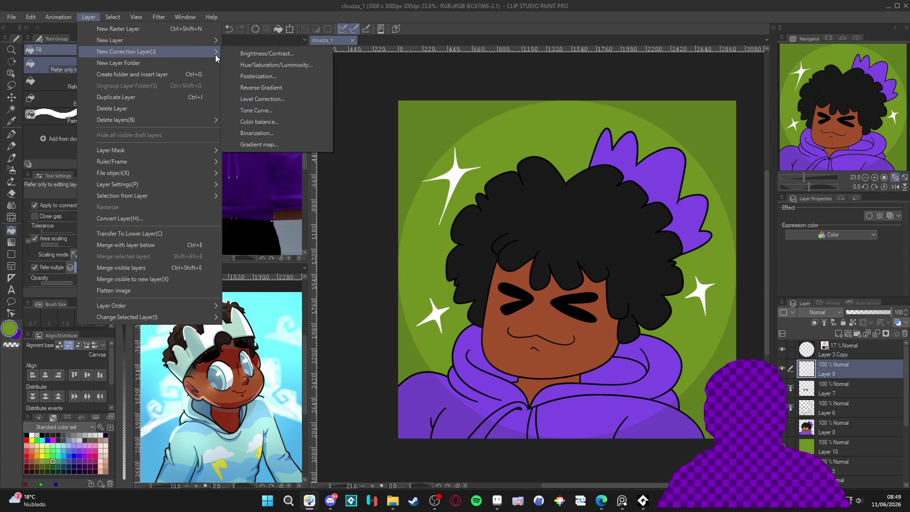
{"action": "left_click", "coordinate": [304, 64]}
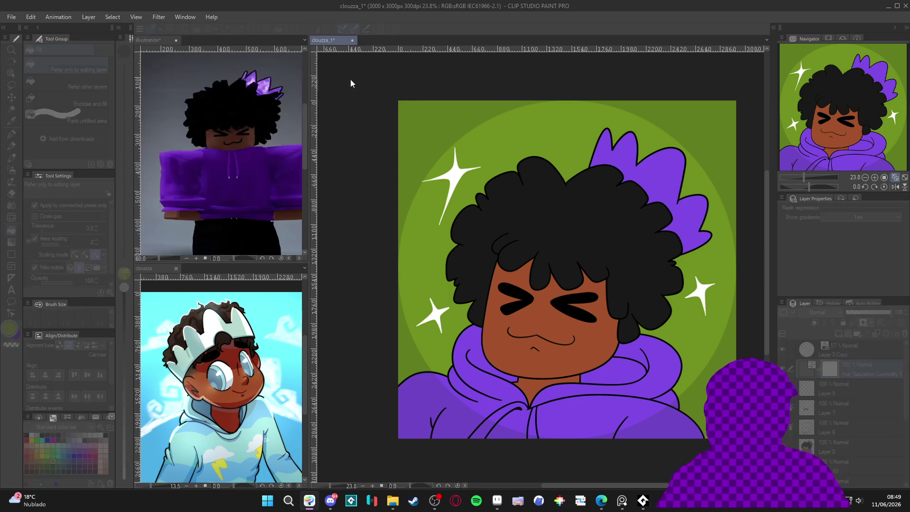
{"action": "left_click_drag", "start_coordinate": [136, 115], "coordinate": [109, 113]}
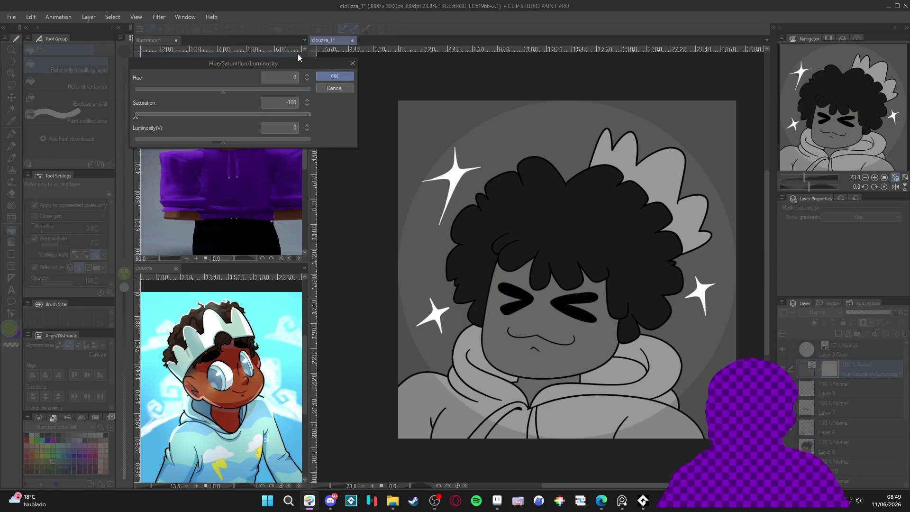
{"action": "left_click", "coordinate": [335, 75]}
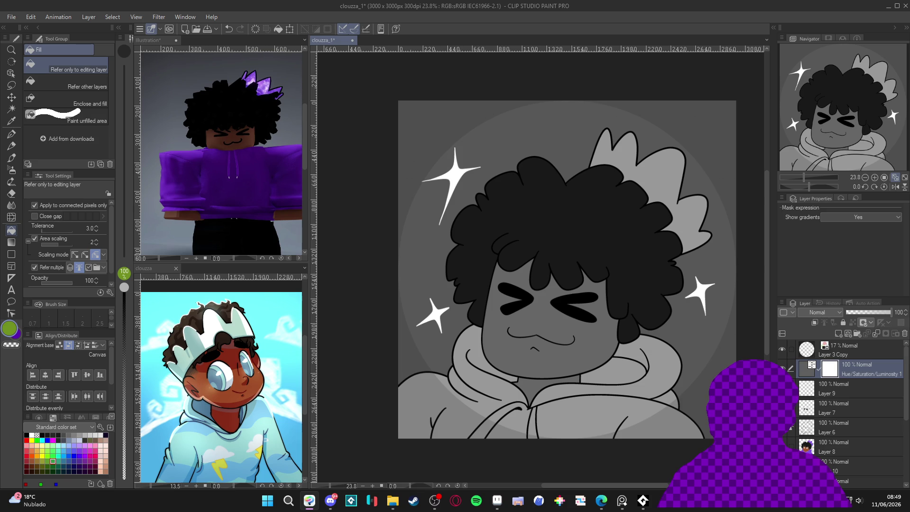
On Layer 10, set the main colour to the darker green 6A9010
{"action": "left_click", "coordinate": [867, 465]}
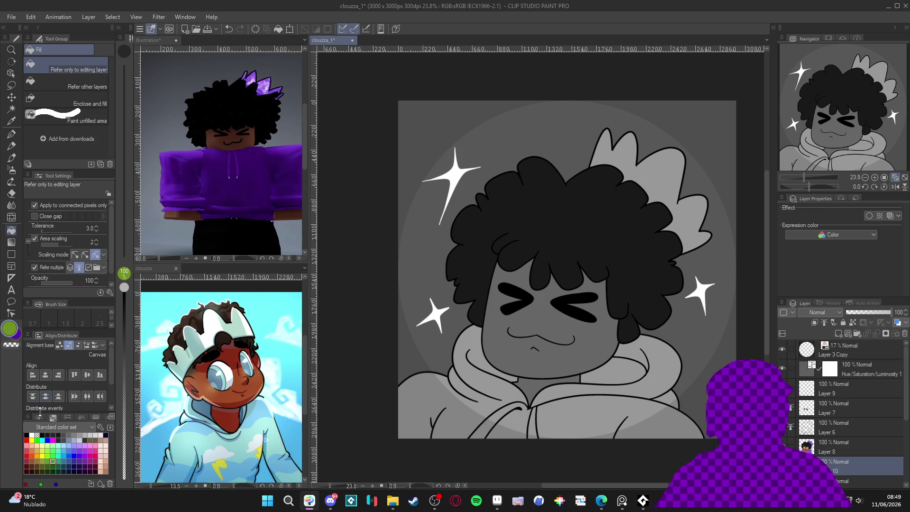
{"action": "left_click", "coordinate": [11, 331]}
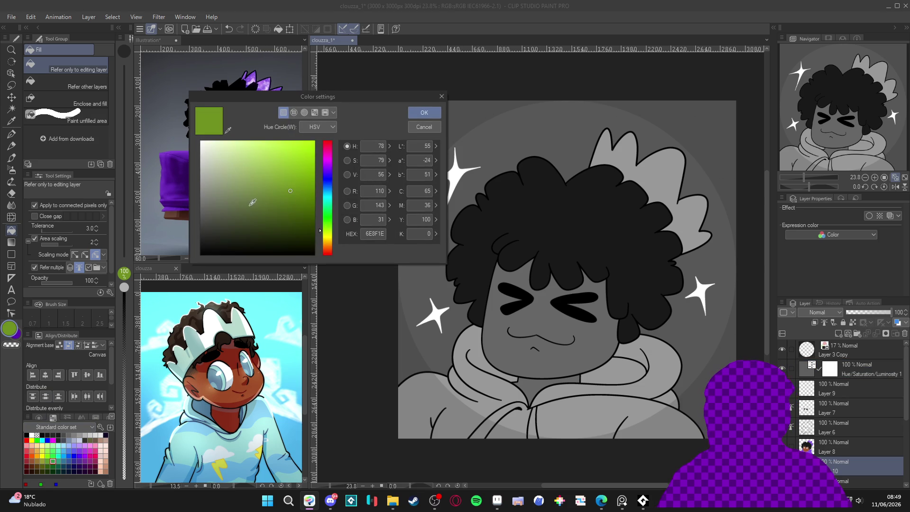
{"action": "left_click", "coordinate": [424, 112]}
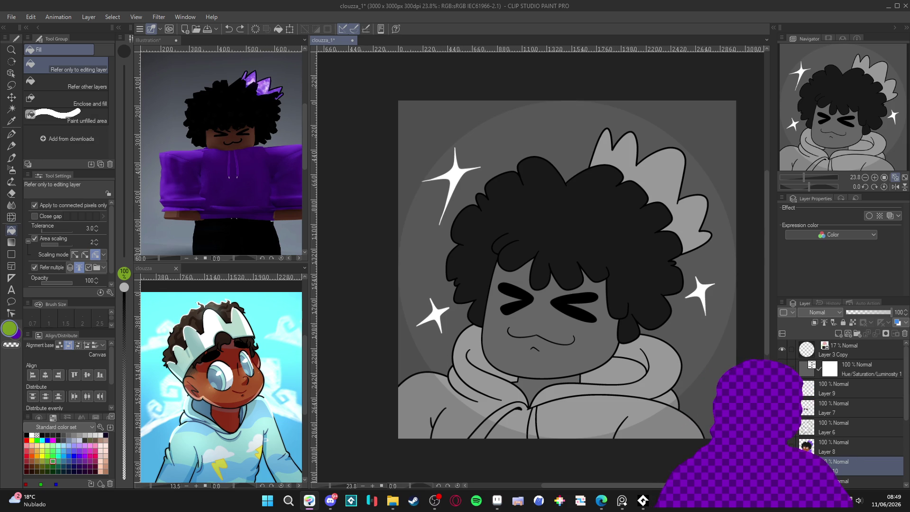
{"action": "left_click", "coordinate": [10, 329]}
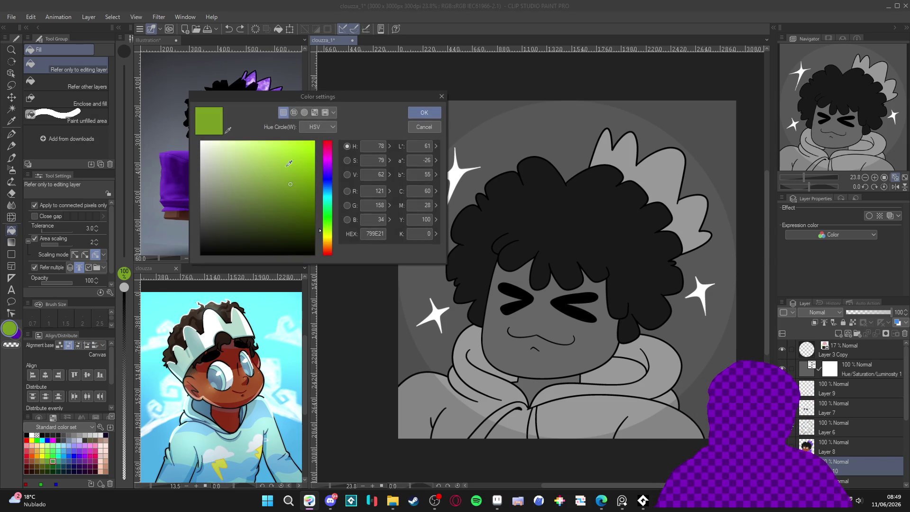
{"action": "left_click", "coordinate": [299, 190]}
{"action": "left_click", "coordinate": [425, 112]}
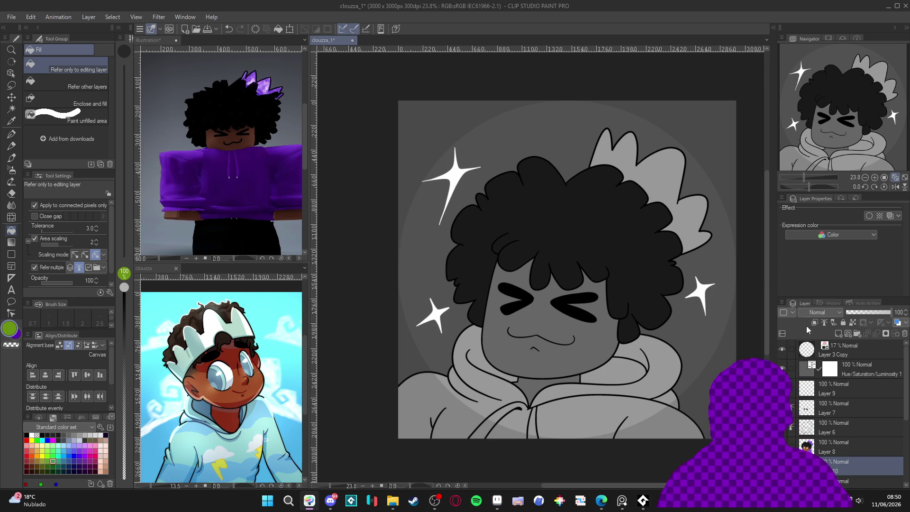
Undo the greyscale correction to restore full colour and zoom out to the whole icon
{"action": "key", "text": "ctrl+z"}
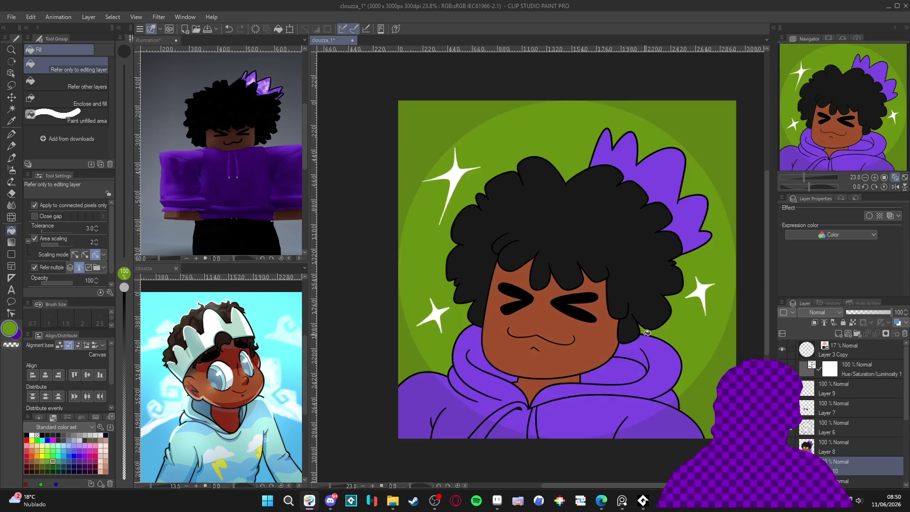
{"action": "key", "text": "ctrl+minus"}
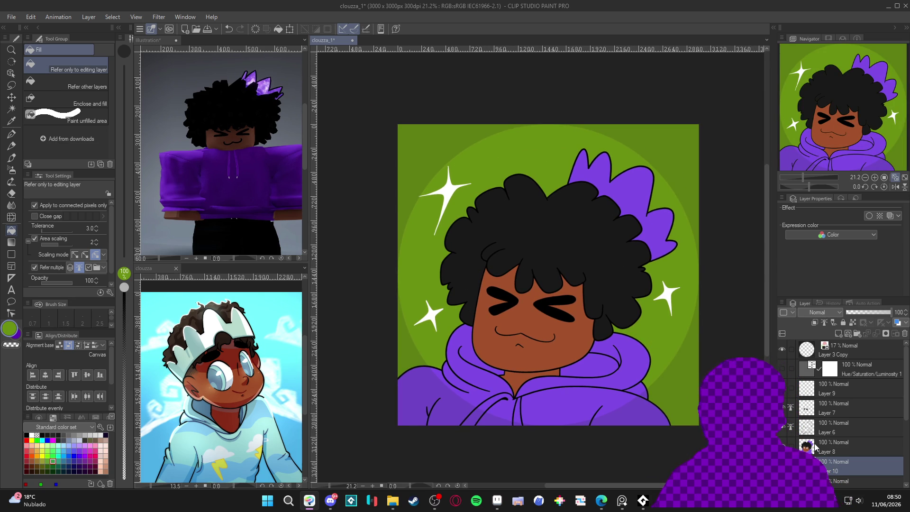
{"action": "key", "text": "b"}
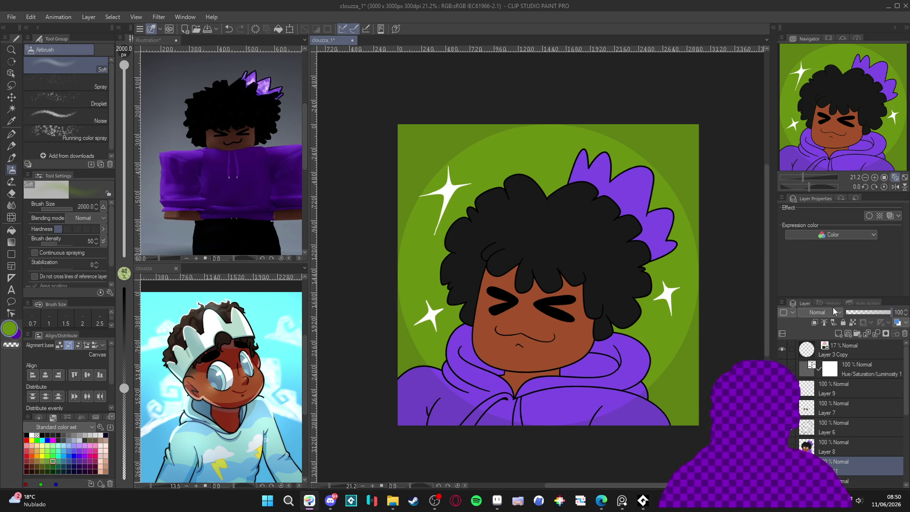
Set the layer to Add (Glow) and airbrush a bright green glow around the character's head
{"action": "left_click", "coordinate": [834, 311]}
{"action": "left_click", "coordinate": [822, 159]}
{"action": "mouse_move", "coordinate": [530, 288]}
{"action": "left_mouse_down"}
{"action": "mouse_move", "coordinate": [582, 284]}
{"action": "mouse_move", "coordinate": [549, 285]}
{"action": "mouse_move", "coordinate": [579, 284]}
{"action": "mouse_move", "coordinate": [611, 266]}
{"action": "mouse_move", "coordinate": [515, 267]}
{"action": "mouse_move", "coordinate": [574, 270]}
{"action": "mouse_move", "coordinate": [575, 284]}
{"action": "mouse_move", "coordinate": [562, 196]}
{"action": "left_mouse_up"}
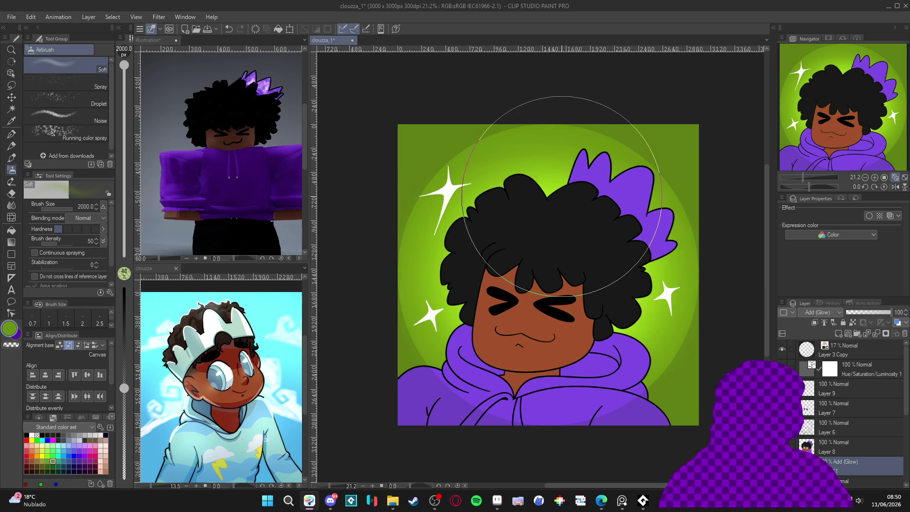
{"action": "key", "text": "bracketleft"}
{"action": "key", "text": "bracketleft"}
{"action": "key", "text": "bracketleft"}
{"action": "key", "text": "bracketleft"}
{"action": "key", "text": "bracketleft"}
{"action": "key", "text": "bracketleft"}
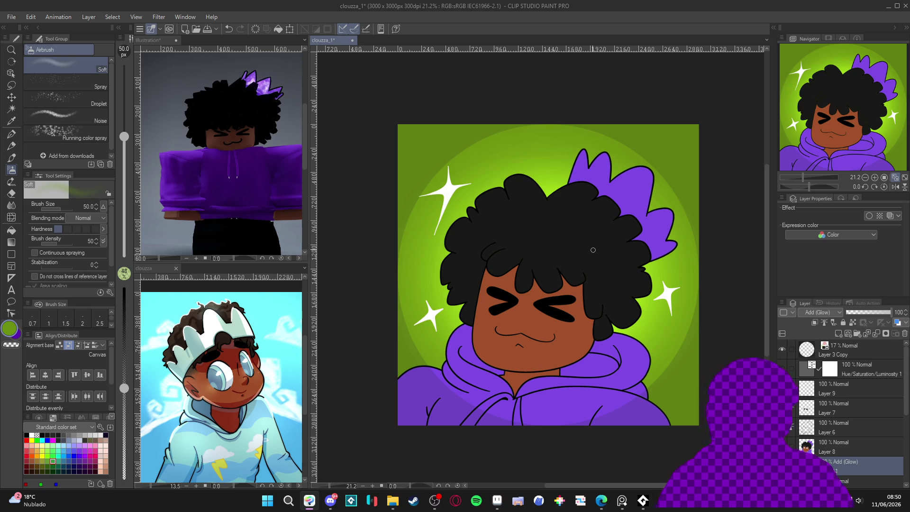
{"action": "scroll", "coordinate": [91, 109], "scroll_direction": "down", "scroll_amount": 1}
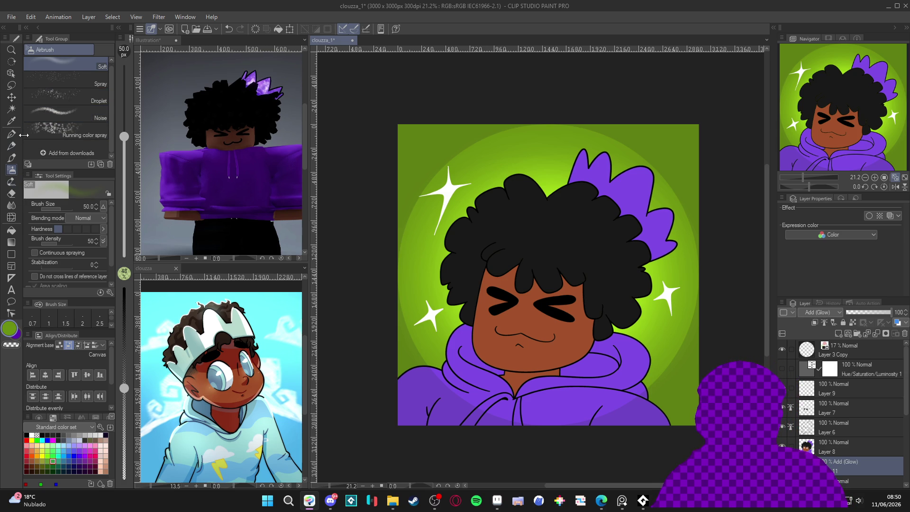
{"action": "left_click", "coordinate": [11, 157]}
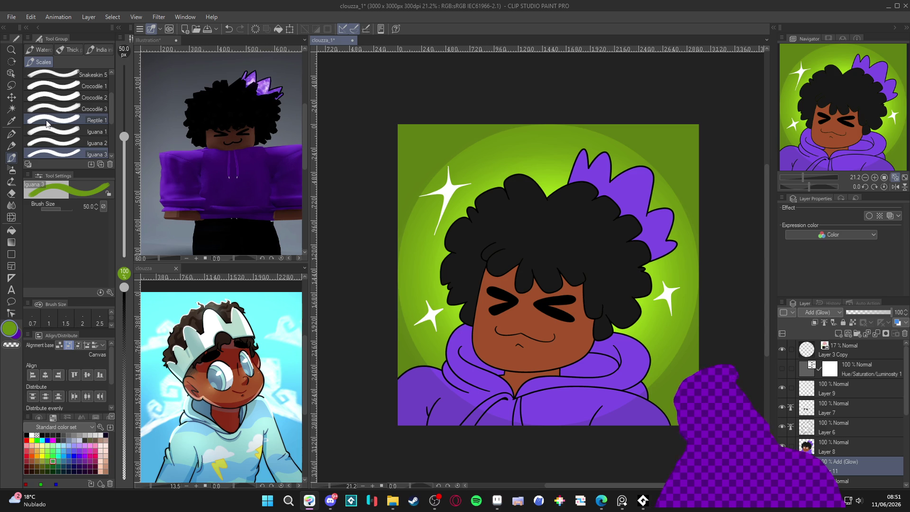
Paint Dappled light texture left of the hair and around the right sparkle
{"action": "left_click", "coordinate": [13, 170]}
{"action": "left_click", "coordinate": [11, 181]}
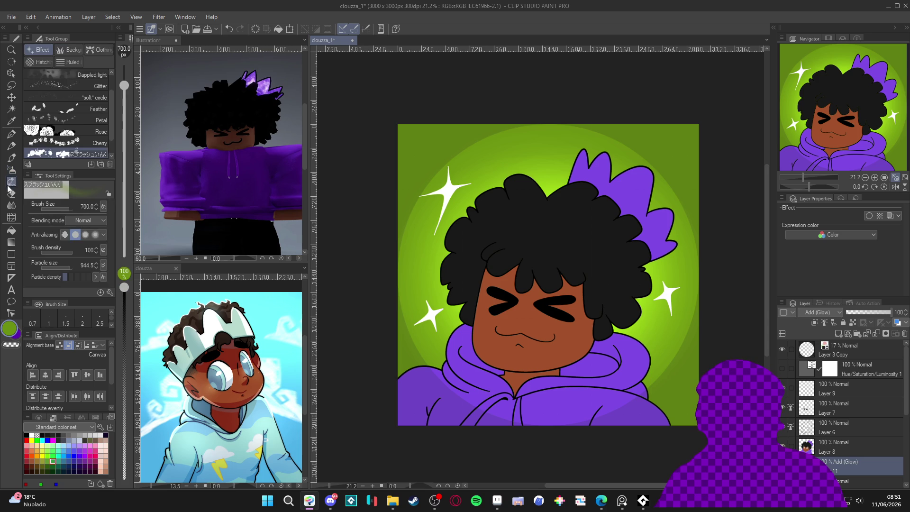
{"action": "scroll", "coordinate": [72, 119], "scroll_direction": "up", "scroll_amount": 2}
{"action": "left_click", "coordinate": [71, 98]}
{"action": "key", "text": "bracketright"}
{"action": "key", "text": "bracketright"}
{"action": "key", "text": "bracketright"}
{"action": "key", "text": "bracketright"}
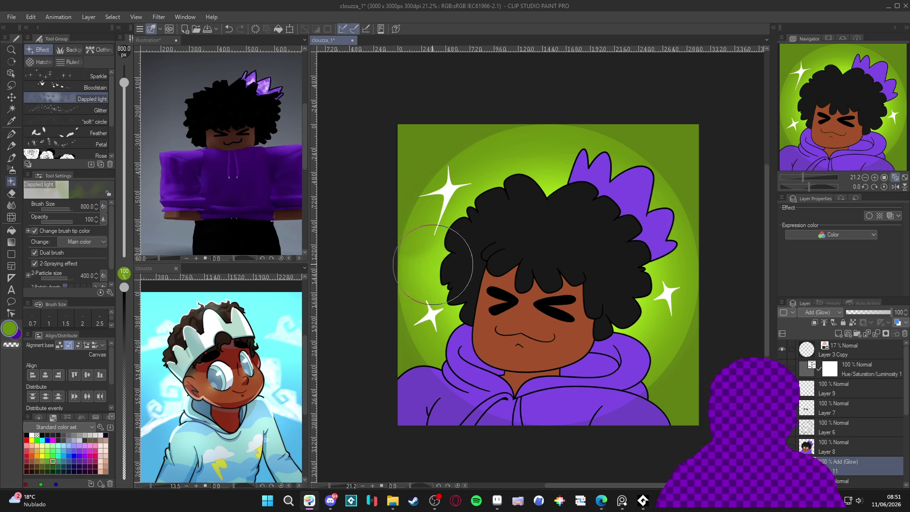
{"action": "mouse_move", "coordinate": [448, 242]}
{"action": "left_mouse_down"}
{"action": "mouse_move", "coordinate": [446, 234]}
{"action": "mouse_move", "coordinate": [467, 259]}
{"action": "mouse_move", "coordinate": [507, 204]}
{"action": "mouse_move", "coordinate": [533, 207]}
{"action": "left_mouse_up"}
{"action": "mouse_move", "coordinate": [616, 292]}
{"action": "left_mouse_down"}
{"action": "mouse_move", "coordinate": [630, 284]}
{"action": "mouse_move", "coordinate": [662, 301]}
{"action": "left_mouse_up"}
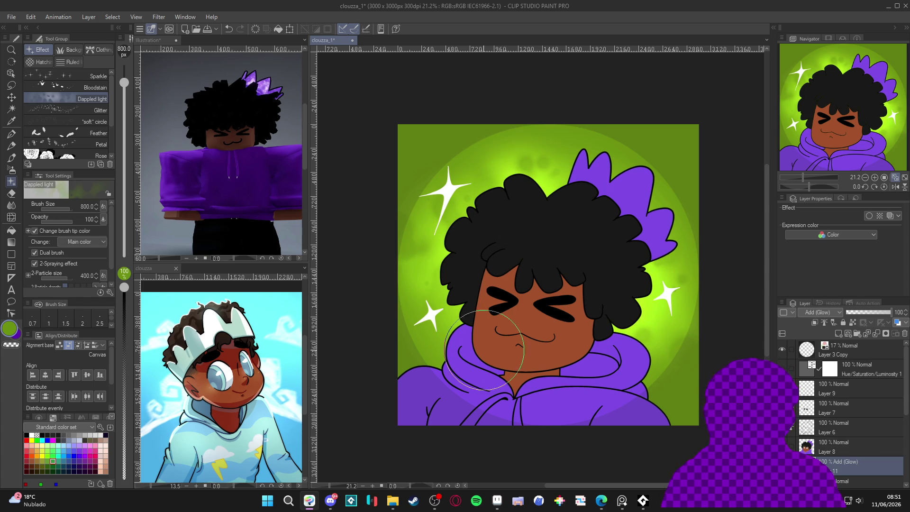
Erase texture beside the right sparkle, then add brighter mottled glow above the hair at 800 px
{"action": "key", "text": "bracketleft"}
{"action": "key", "text": "bracketleft"}
{"action": "key", "text": "bracketleft"}
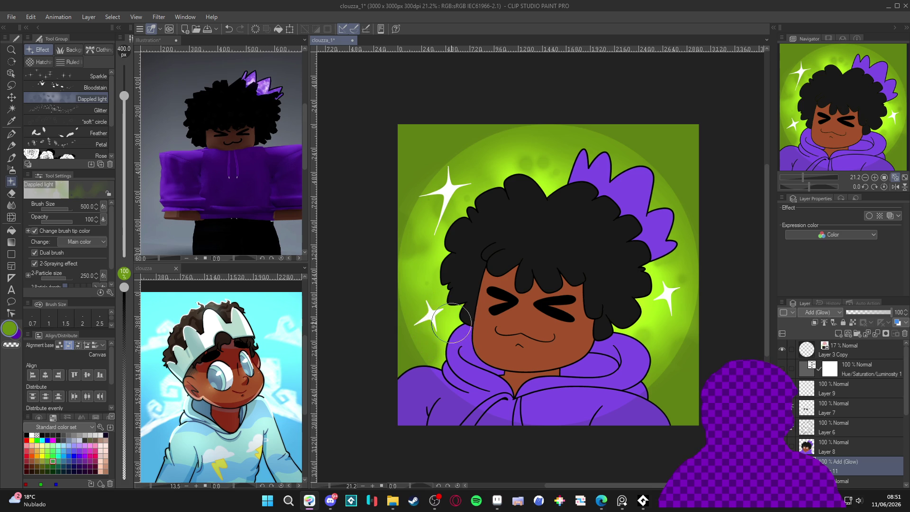
{"action": "key", "text": "c"}
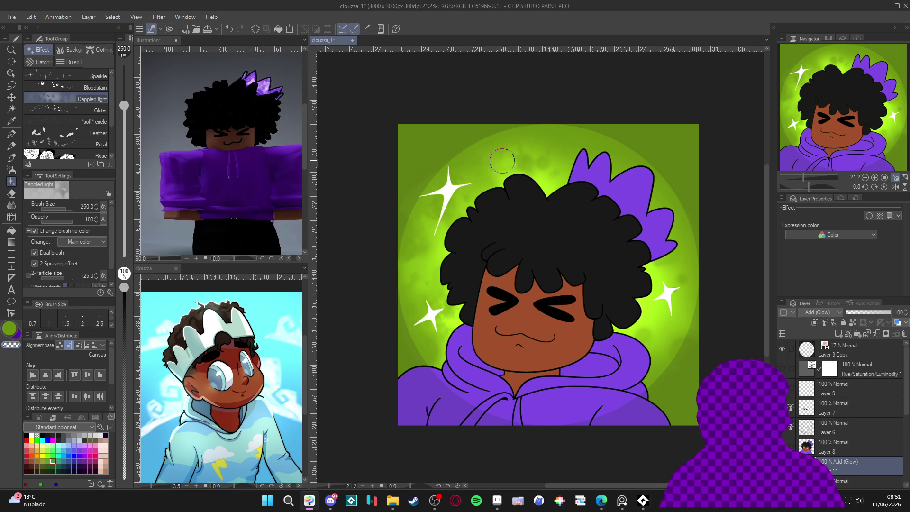
{"action": "left_click_drag", "start_coordinate": [665, 311], "coordinate": [691, 293]}
{"action": "mouse_move", "coordinate": [665, 334]}
{"action": "left_mouse_down"}
{"action": "mouse_move", "coordinate": [704, 334]}
{"action": "mouse_move", "coordinate": [650, 327]}
{"action": "mouse_move", "coordinate": [630, 309]}
{"action": "mouse_move", "coordinate": [622, 352]}
{"action": "mouse_move", "coordinate": [635, 346]}
{"action": "mouse_move", "coordinate": [658, 303]}
{"action": "left_mouse_up"}
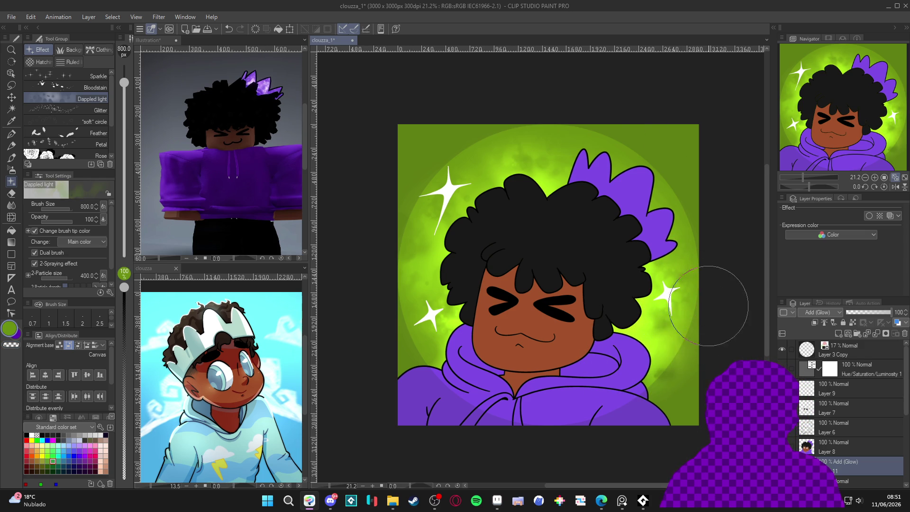
{"action": "mouse_move", "coordinate": [711, 285]}
{"action": "left_mouse_down"}
{"action": "mouse_move", "coordinate": [552, 193]}
{"action": "mouse_move", "coordinate": [500, 226]}
{"action": "mouse_move", "coordinate": [488, 214]}
{"action": "mouse_move", "coordinate": [518, 202]}
{"action": "left_mouse_up"}
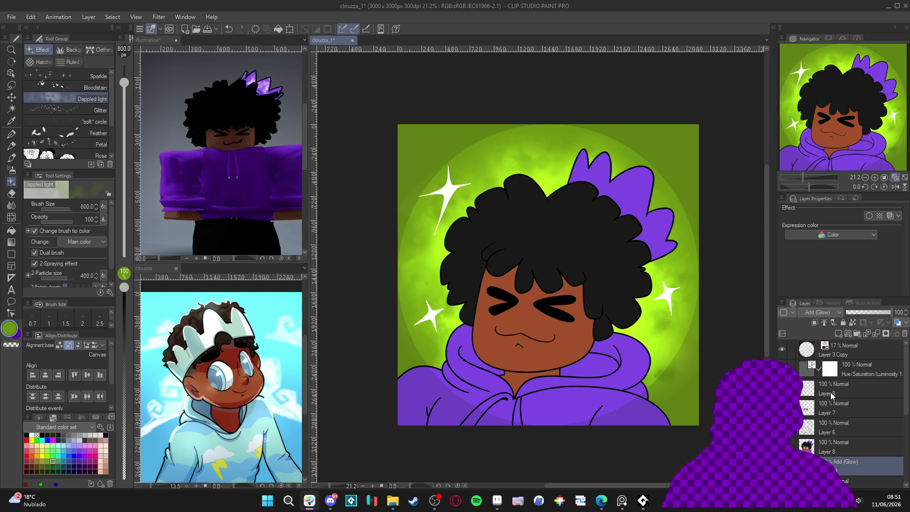
{"action": "left_click", "coordinate": [781, 351]}
{"action": "mouse_move", "coordinate": [720, 335]}
{"action": "left_mouse_down"}
{"action": "mouse_move", "coordinate": [701, 390]}
{"action": "mouse_move", "coordinate": [681, 376]}
{"action": "left_mouse_up"}
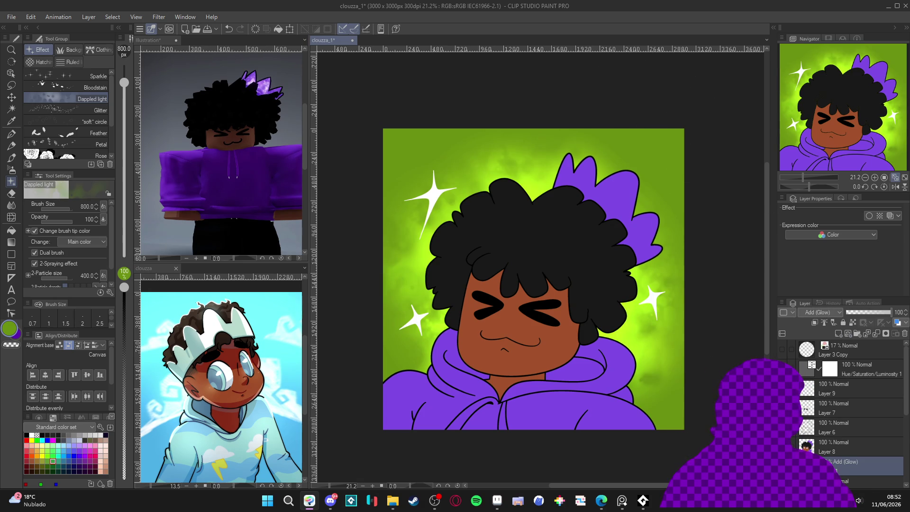
Paint soft green glow near the left sparkle and around the hair and crown
{"action": "left_click", "coordinate": [782, 466]}
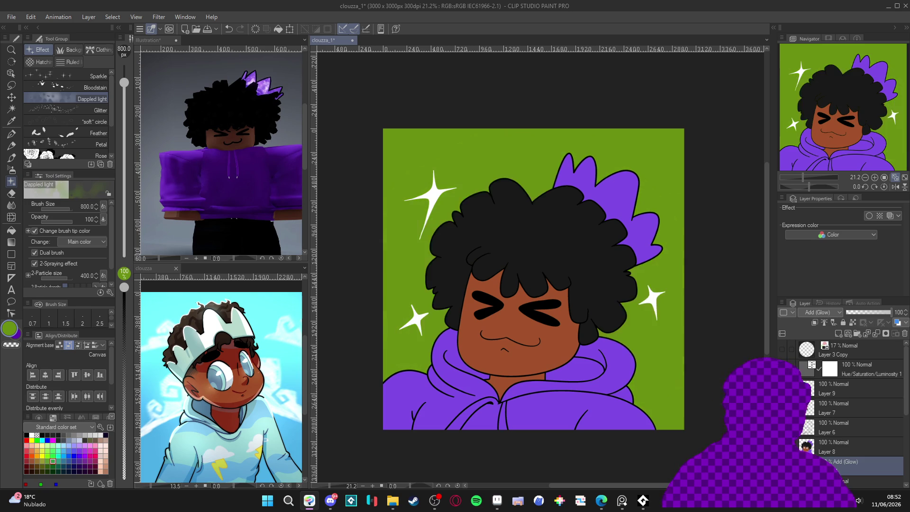
{"action": "left_click", "coordinate": [427, 331]}
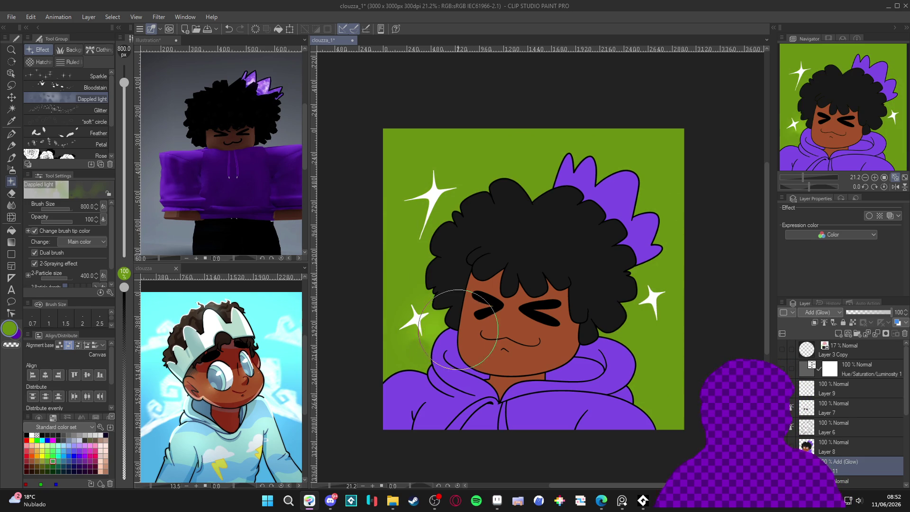
{"action": "key", "text": "bracketleft"}
{"action": "key", "text": "bracketleft"}
{"action": "left_click", "coordinate": [429, 305]}
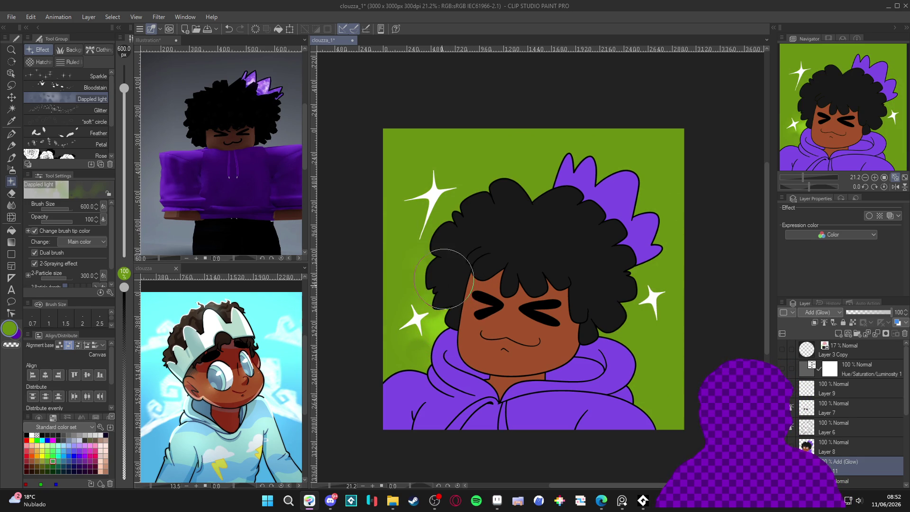
{"action": "mouse_move", "coordinate": [439, 285]}
{"action": "left_mouse_down"}
{"action": "mouse_move", "coordinate": [481, 209]}
{"action": "mouse_move", "coordinate": [459, 217]}
{"action": "mouse_move", "coordinate": [525, 223]}
{"action": "mouse_move", "coordinate": [553, 214]}
{"action": "mouse_move", "coordinate": [609, 261]}
{"action": "mouse_move", "coordinate": [600, 366]}
{"action": "mouse_move", "coordinate": [608, 384]}
{"action": "left_mouse_up"}
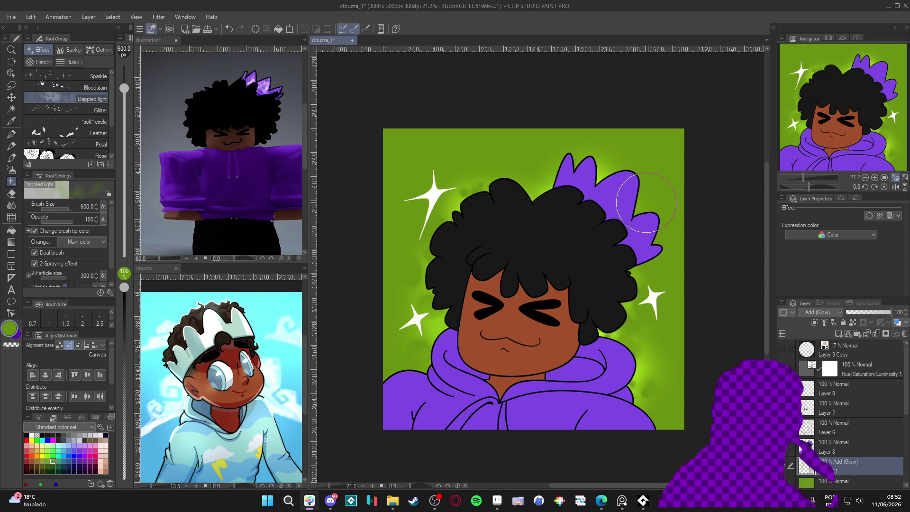
{"action": "scroll", "coordinate": [851, 455], "scroll_direction": "down", "scroll_amount": 2}
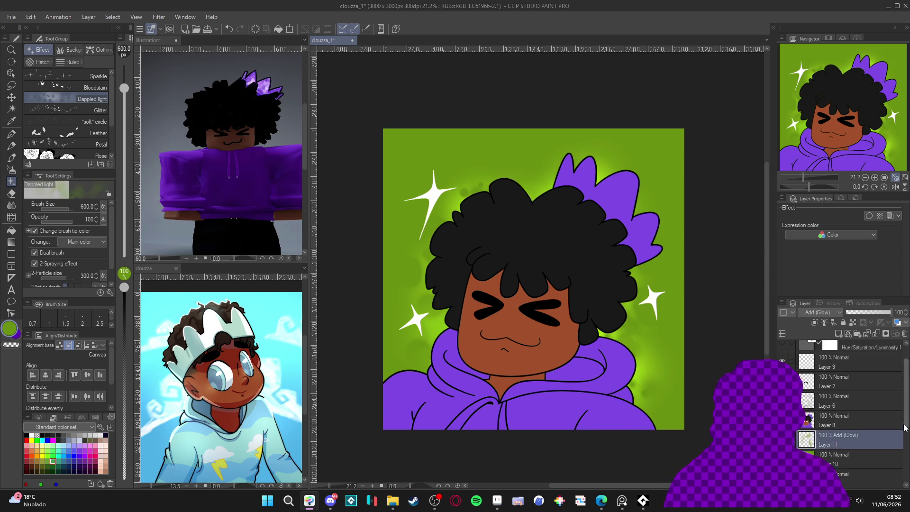
{"action": "left_click", "coordinate": [851, 455]}
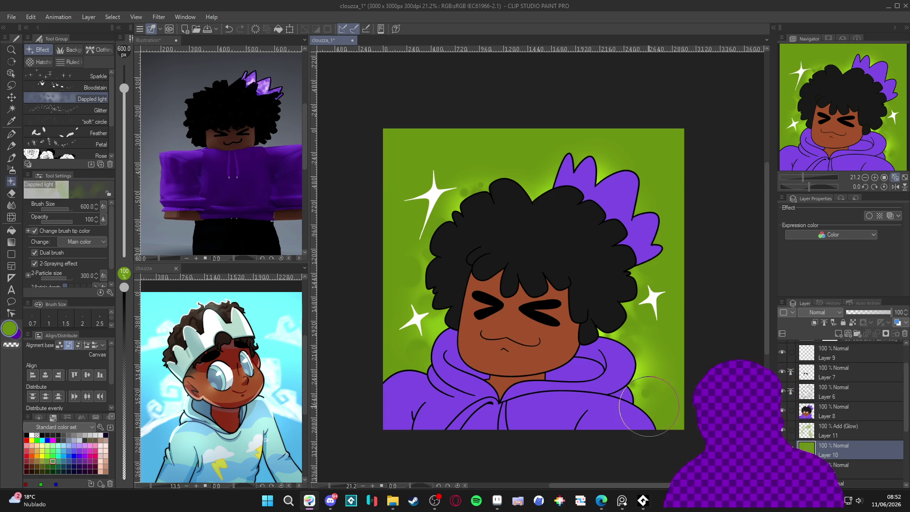
Set the Color settings picker back to the square-and-hue-bar layout
{"action": "left_click", "coordinate": [9, 331]}
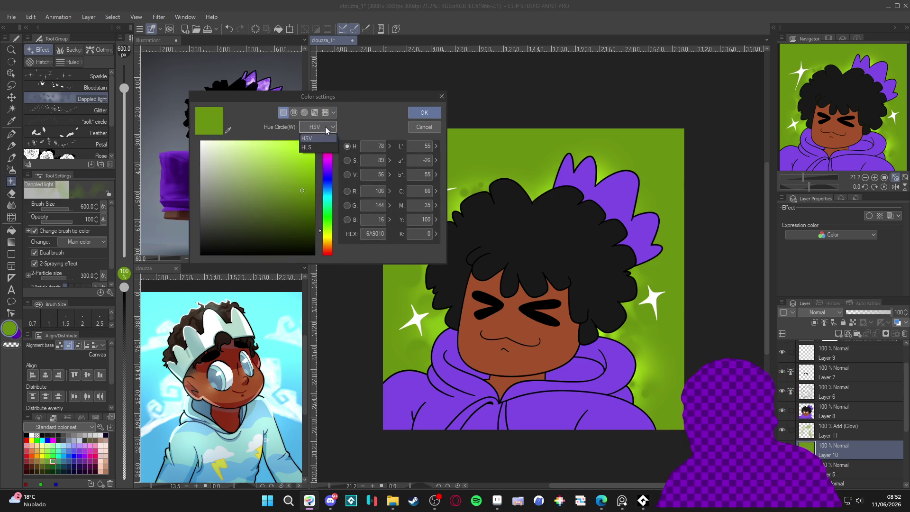
{"action": "left_click", "coordinate": [294, 112]}
{"action": "left_click", "coordinate": [304, 112]}
{"action": "left_click", "coordinate": [315, 112]}
{"action": "left_click", "coordinate": [325, 112]}
{"action": "left_click", "coordinate": [283, 112]}
{"action": "left_click", "coordinate": [294, 112]}
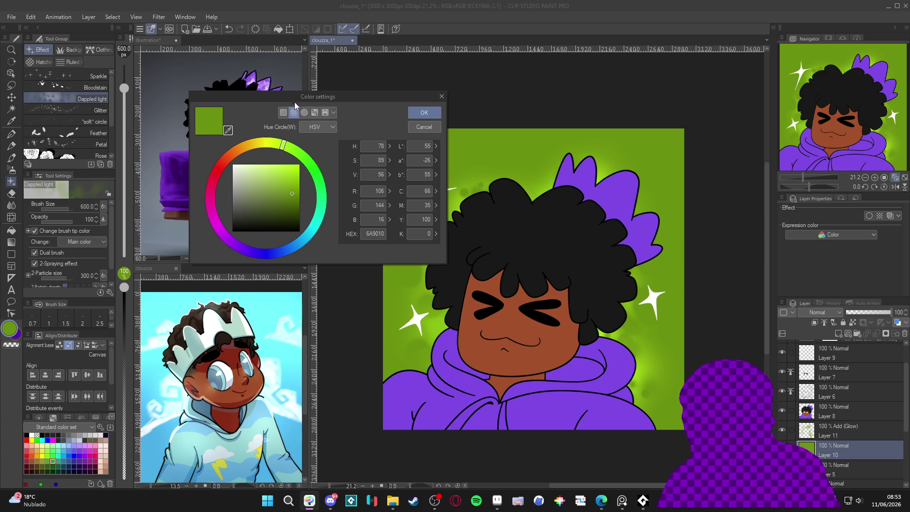
{"action": "left_click", "coordinate": [284, 113]}
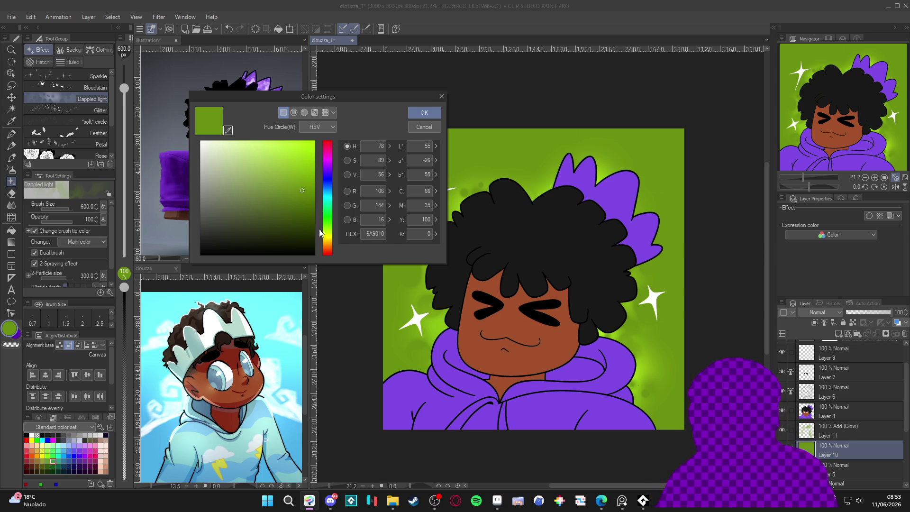
Change the colour to darker green 217C0C and dab mottled texture over the background
{"action": "left_click_drag", "start_coordinate": [320, 232], "coordinate": [320, 222]}
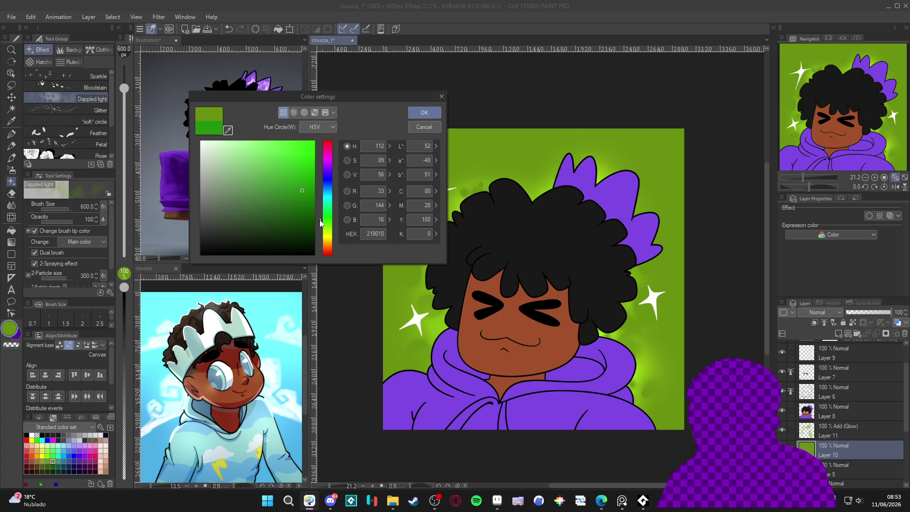
{"action": "left_click_drag", "start_coordinate": [304, 190], "coordinate": [306, 197]}
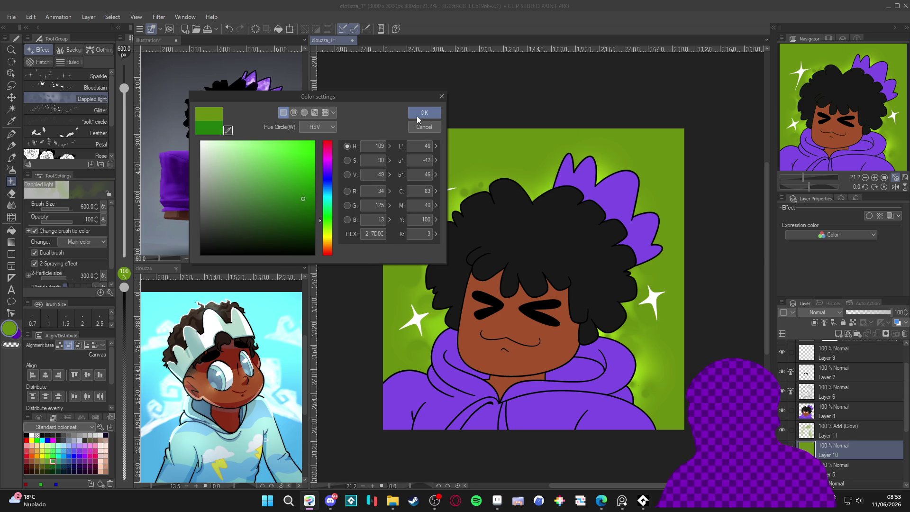
{"action": "left_click", "coordinate": [420, 113]}
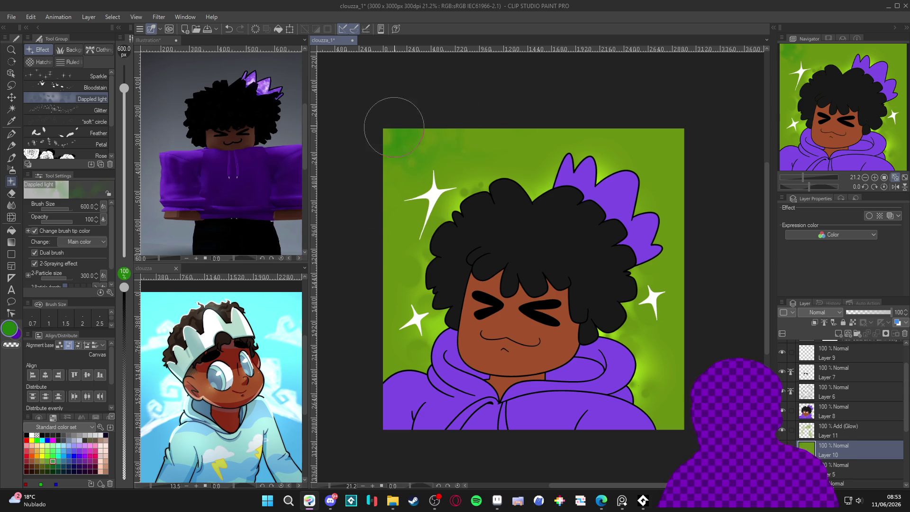
{"action": "left_click_drag", "start_coordinate": [680, 138], "coordinate": [695, 142]}
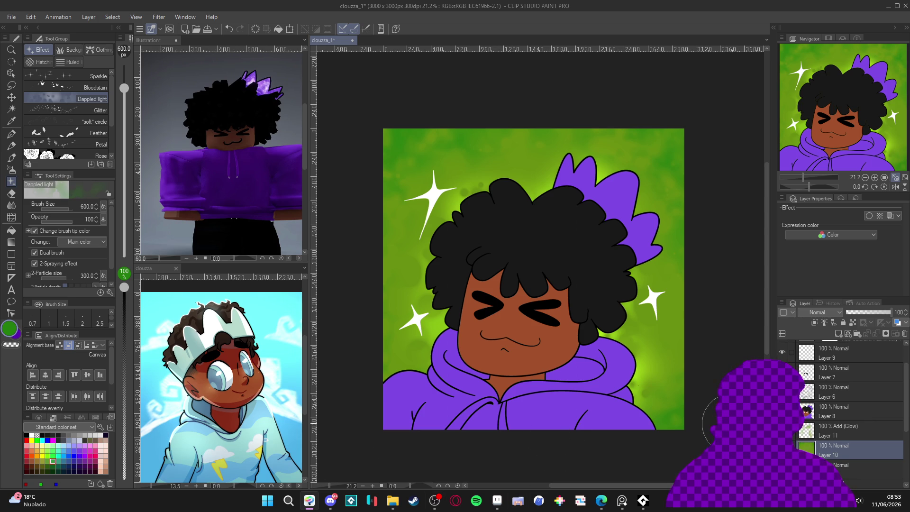
{"action": "key", "text": "ctrl+shift+n"}
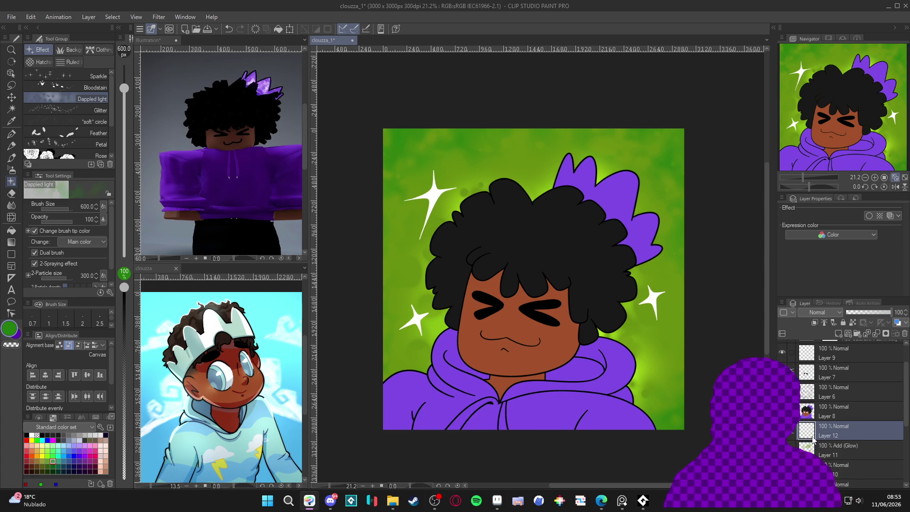
Set the new layer to Add (Glow) at 52% opacity and pick a light yellow-green from the canvas
{"action": "left_click", "coordinate": [832, 312]}
{"action": "left_click", "coordinate": [840, 158]}
{"action": "left_click_drag", "start_coordinate": [881, 309], "coordinate": [869, 309]}
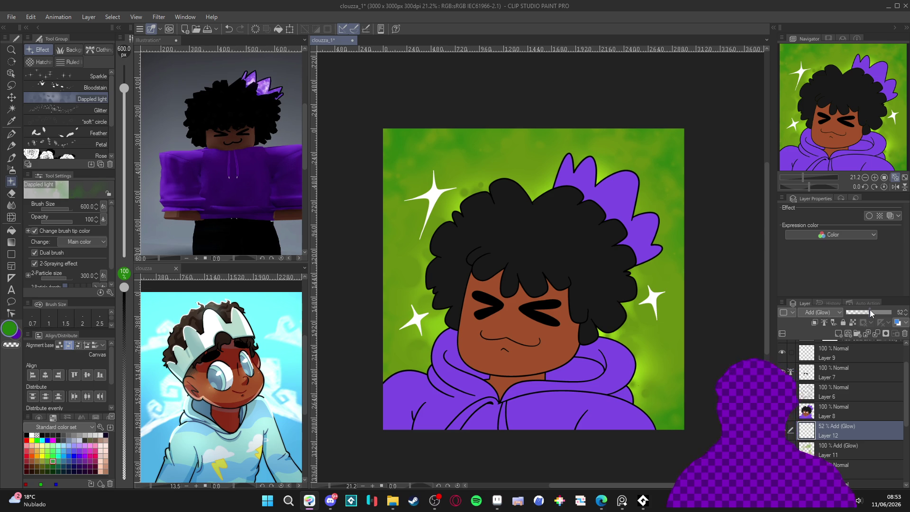
{"action": "key", "text": "p"}
{"action": "left_click_drag", "start_coordinate": [583, 360], "coordinate": [578, 370]}
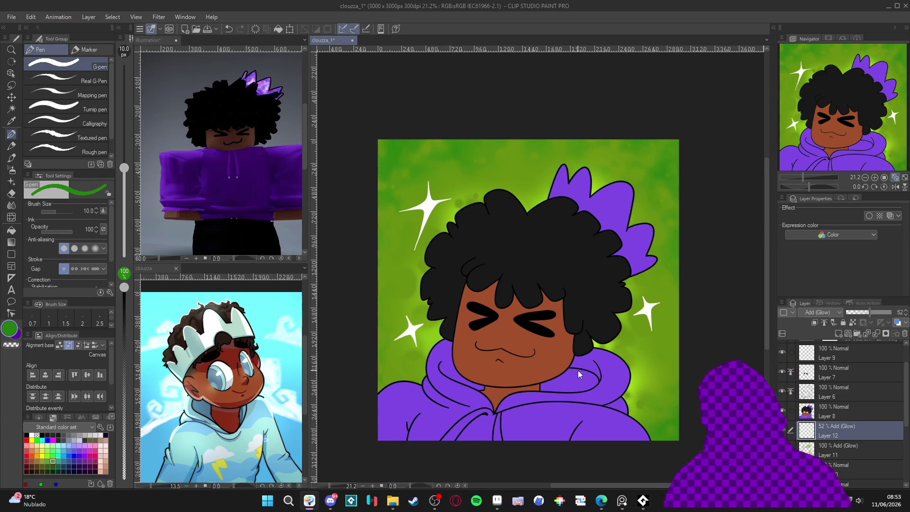
{"action": "key", "text": "ctrl+s"}
{"action": "left_click", "coordinate": [666, 328], "text": "alt"}
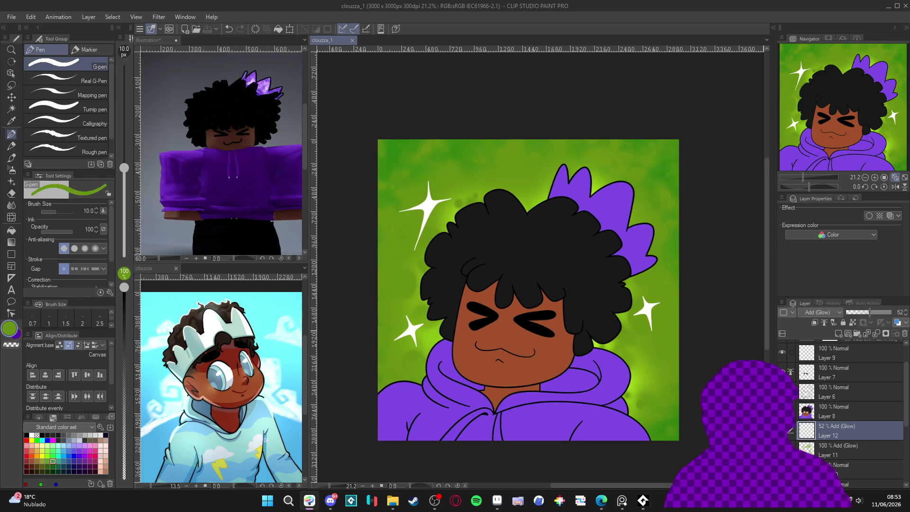
{"action": "key", "text": "p"}
{"action": "key", "text": "p"}
Trace a glowing lime rim along the hair and crown edges, then save
{"action": "left_click_drag", "start_coordinate": [587, 332], "coordinate": [599, 353]}
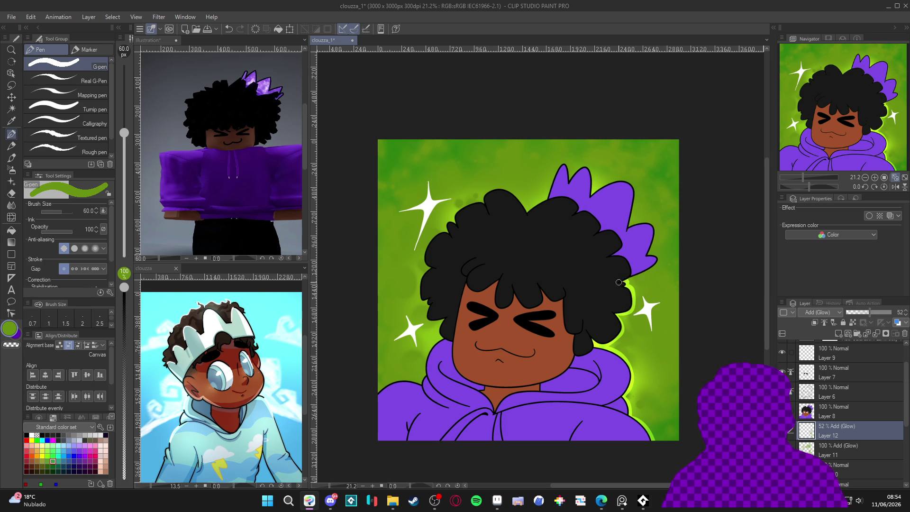
{"action": "mouse_move", "coordinate": [643, 257]}
{"action": "left_mouse_down"}
{"action": "mouse_move", "coordinate": [656, 223]}
{"action": "mouse_move", "coordinate": [624, 231]}
{"action": "mouse_move", "coordinate": [635, 188]}
{"action": "mouse_move", "coordinate": [603, 178]}
{"action": "mouse_move", "coordinate": [591, 194]}
{"action": "mouse_move", "coordinate": [583, 163]}
{"action": "mouse_move", "coordinate": [570, 156]}
{"action": "mouse_move", "coordinate": [551, 196]}
{"action": "mouse_move", "coordinate": [531, 209]}
{"action": "mouse_move", "coordinate": [507, 188]}
{"action": "mouse_move", "coordinate": [487, 191]}
{"action": "mouse_move", "coordinate": [484, 203]}
{"action": "mouse_move", "coordinate": [455, 216]}
{"action": "mouse_move", "coordinate": [424, 265]}
{"action": "mouse_move", "coordinate": [430, 268]}
{"action": "mouse_move", "coordinate": [425, 301]}
{"action": "mouse_move", "coordinate": [438, 320]}
{"action": "mouse_move", "coordinate": [448, 315]}
{"action": "mouse_move", "coordinate": [447, 346]}
{"action": "mouse_move", "coordinate": [420, 387]}
{"action": "left_mouse_up"}
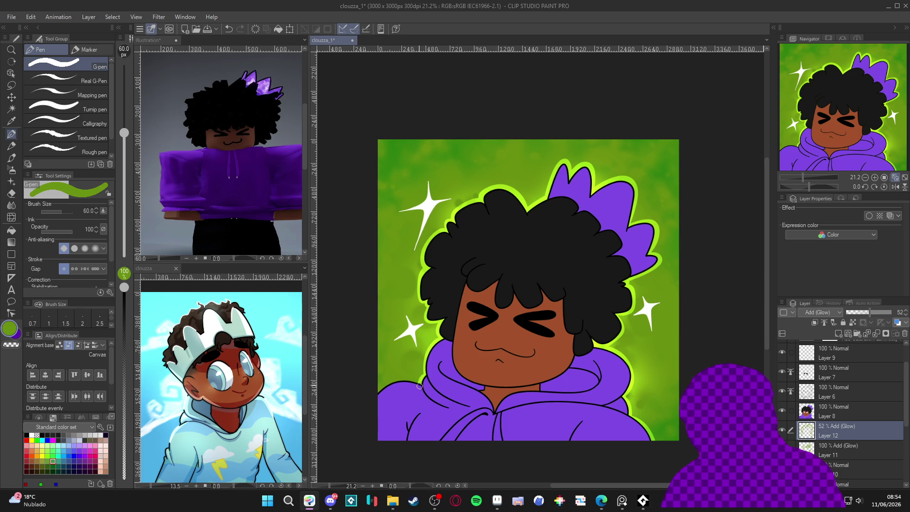
{"action": "left_click_drag", "start_coordinate": [673, 422], "coordinate": [657, 422]}
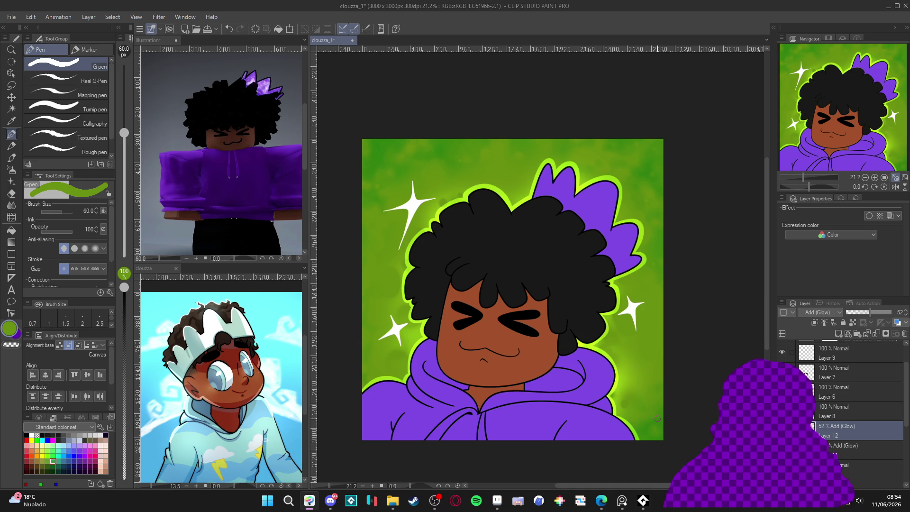
{"action": "scroll", "coordinate": [649, 398], "scroll_direction": "down", "scroll_amount": 1}
{"action": "key", "text": "ctrl+s"}
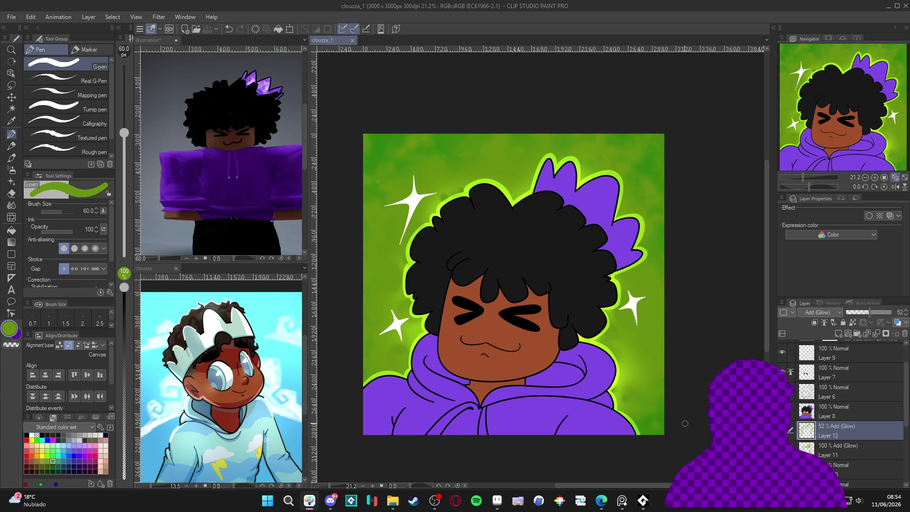
On Layer 8, darken the sampled hoodie purple and fill the inside of the hood with it
{"action": "left_click", "coordinate": [834, 412]}
{"action": "mouse_move", "coordinate": [690, 412]}
{"action": "left_mouse_down"}
{"action": "mouse_move", "coordinate": [693, 422]}
{"action": "mouse_move", "coordinate": [717, 417]}
{"action": "left_mouse_up"}
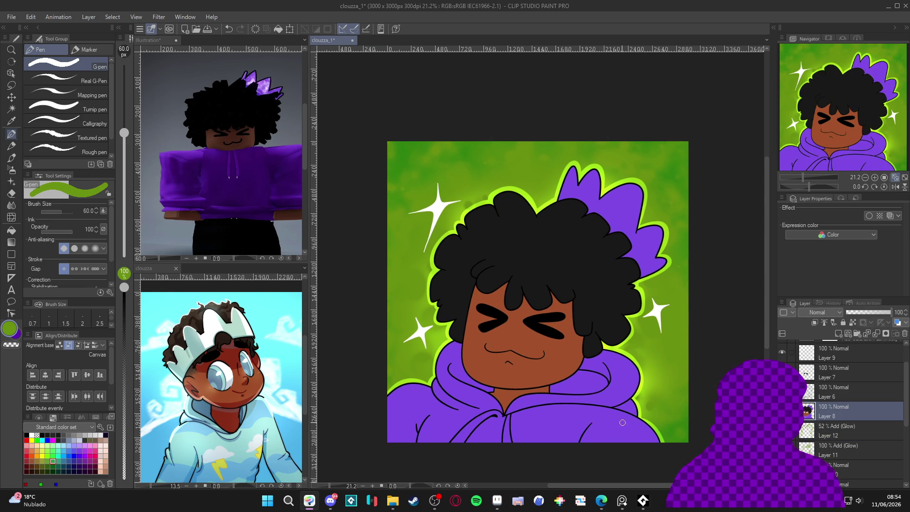
{"action": "key", "text": "w"}
{"action": "left_click", "coordinate": [597, 401]}
{"action": "left_click", "coordinate": [600, 405], "text": "alt"}
{"action": "key", "text": "ctrl+d"}
{"action": "key", "text": "g"}
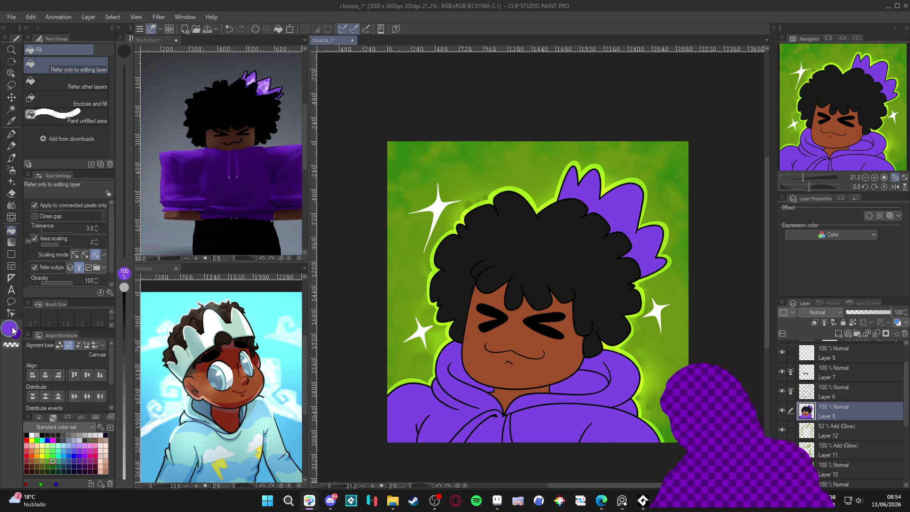
{"action": "double_click", "coordinate": [10, 328]}
{"action": "left_click_drag", "start_coordinate": [282, 160], "coordinate": [286, 166]}
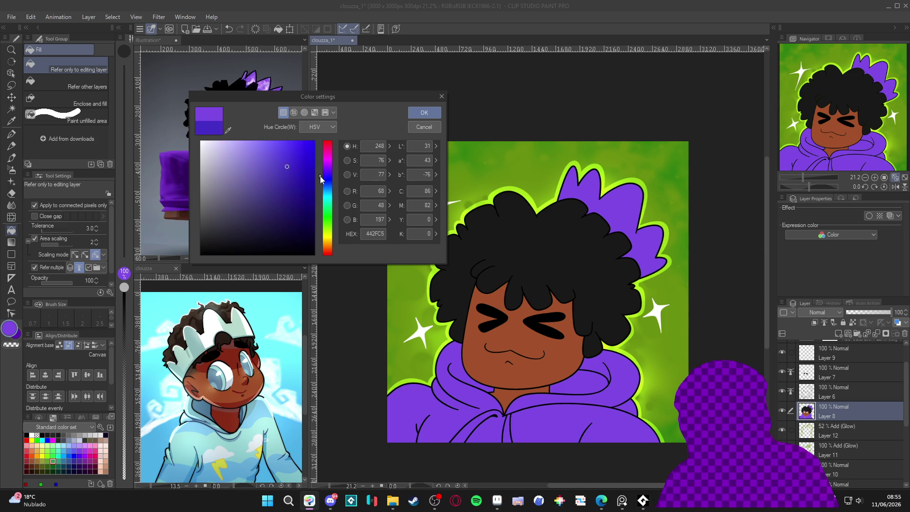
{"action": "left_click", "coordinate": [441, 96]}
{"action": "left_click", "coordinate": [587, 383]}
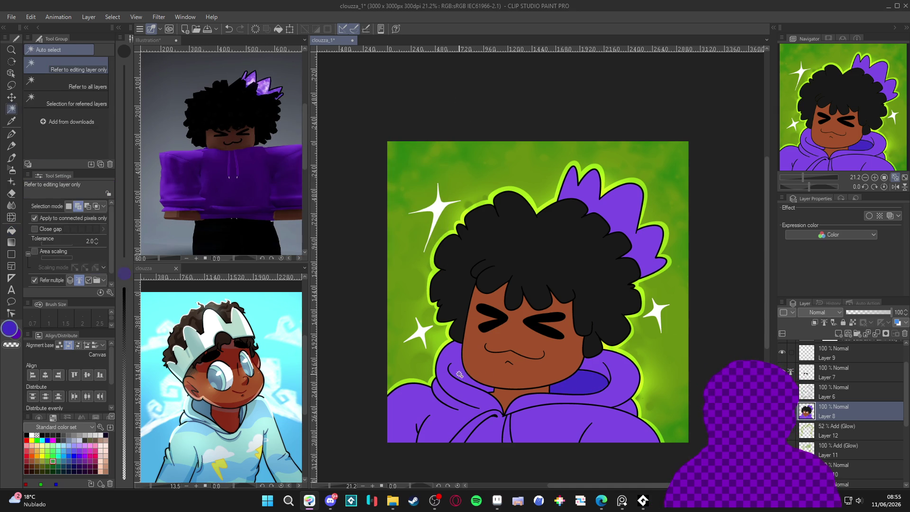
Draw dark purple shading along the hood's edge with the pen
{"action": "key", "text": "p"}
{"action": "mouse_move", "coordinate": [458, 377]}
{"action": "left_mouse_down"}
{"action": "mouse_move", "coordinate": [454, 341]}
{"action": "mouse_move", "coordinate": [472, 368]}
{"action": "left_mouse_up"}
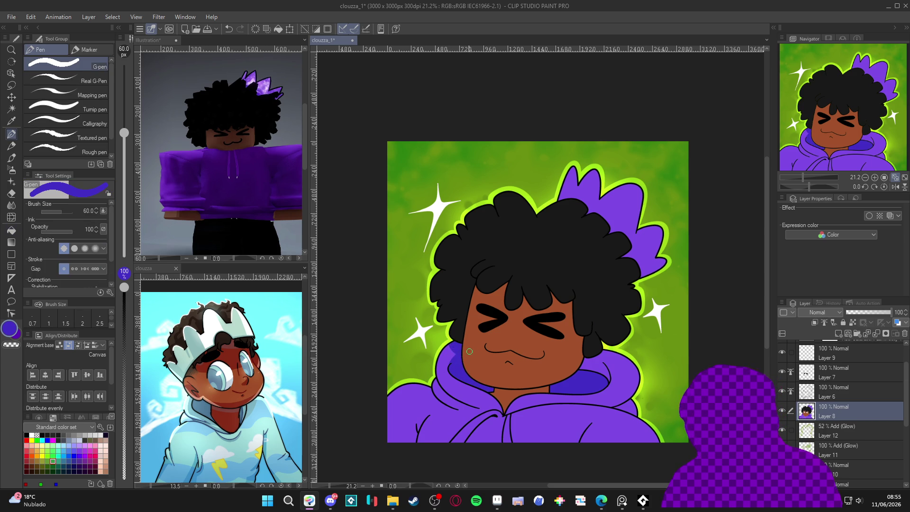
{"action": "left_click_drag", "start_coordinate": [646, 396], "coordinate": [660, 327]}
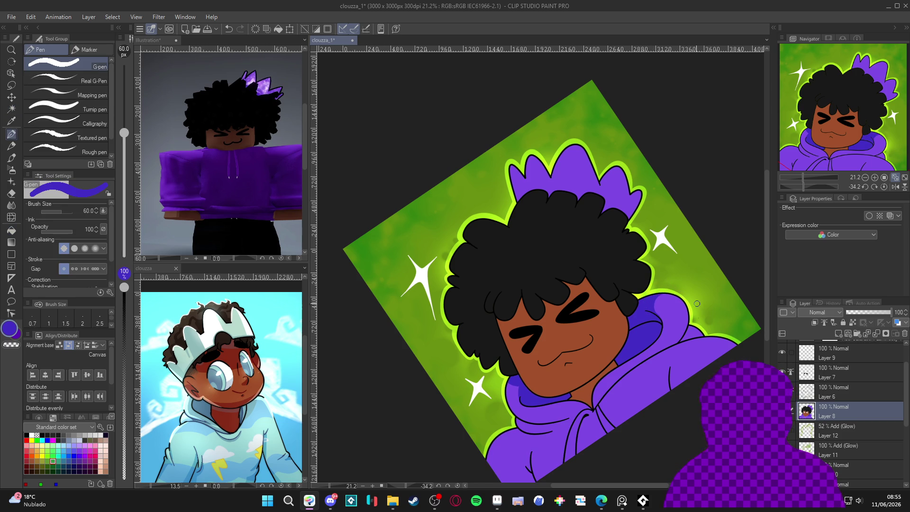
{"action": "mouse_move", "coordinate": [701, 401]}
{"action": "left_mouse_down"}
{"action": "mouse_move", "coordinate": [677, 371]}
{"action": "mouse_move", "coordinate": [654, 372]}
{"action": "mouse_move", "coordinate": [696, 339]}
{"action": "mouse_move", "coordinate": [682, 289]}
{"action": "left_mouse_up"}
{"action": "key", "text": "g"}
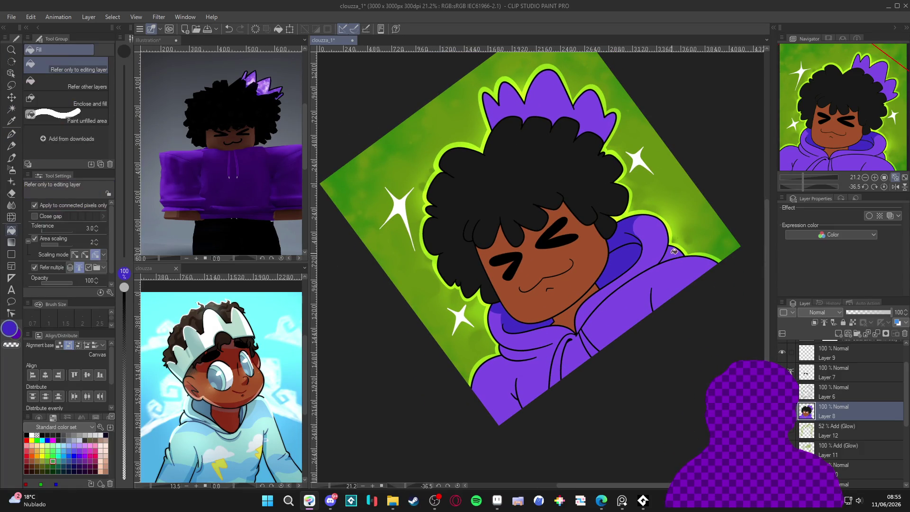
{"action": "key", "text": "p"}
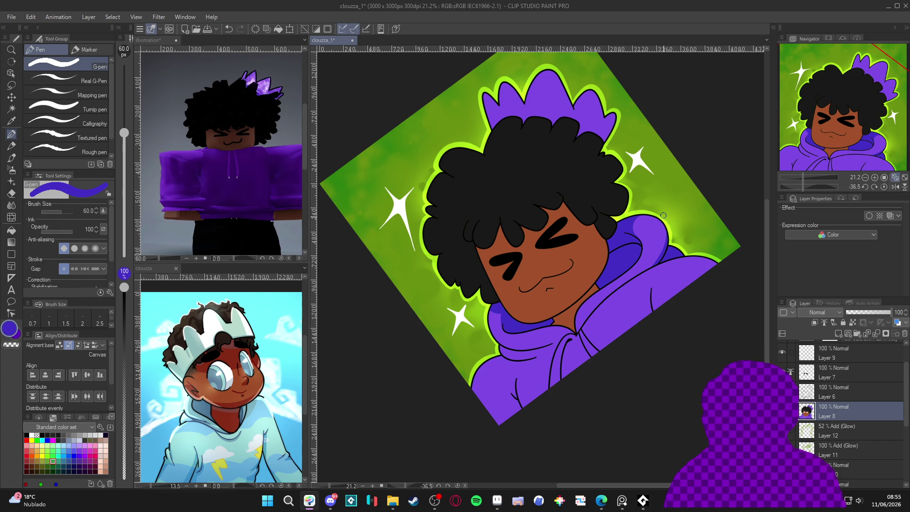
Add dark purple shading strokes along the hood fold, resampling the hoodie purples
{"action": "left_click_drag", "start_coordinate": [612, 295], "coordinate": [576, 333]}
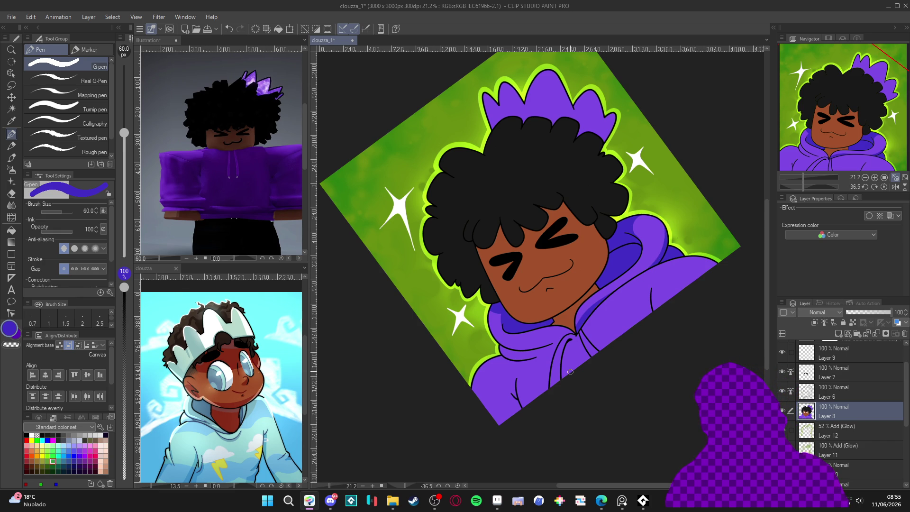
{"action": "key", "text": "w"}
{"action": "mouse_move", "coordinate": [570, 372]}
{"action": "left_mouse_down"}
{"action": "mouse_move", "coordinate": [629, 417]}
{"action": "mouse_move", "coordinate": [522, 332]}
{"action": "left_mouse_up"}
{"action": "left_click", "coordinate": [472, 286]}
{"action": "key", "text": "ctrl+d"}
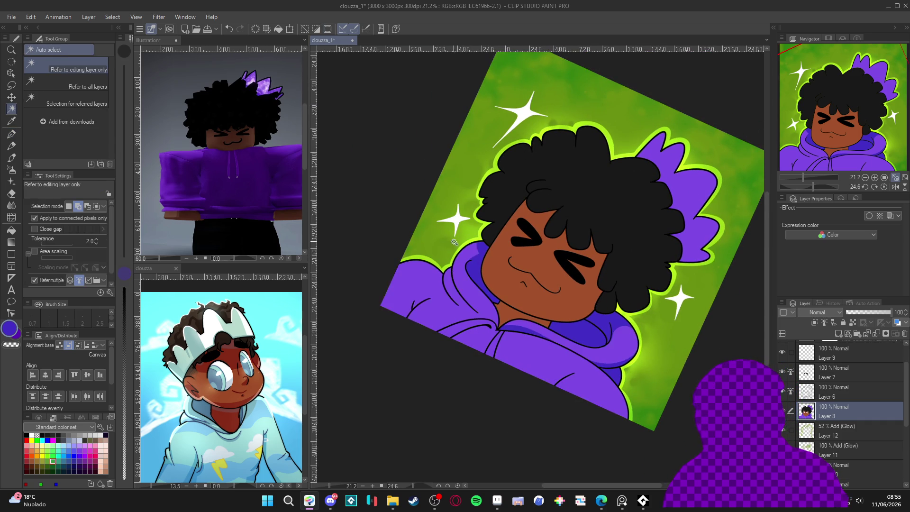
{"action": "key", "text": "p"}
{"action": "left_click_drag", "start_coordinate": [455, 258], "coordinate": [475, 311]}
{"action": "mouse_move", "coordinate": [455, 264]}
{"action": "left_mouse_down"}
{"action": "mouse_move", "coordinate": [447, 280]}
{"action": "mouse_move", "coordinate": [455, 303]}
{"action": "mouse_move", "coordinate": [469, 309]}
{"action": "left_mouse_up"}
{"action": "left_click", "coordinate": [440, 286], "text": "alt"}
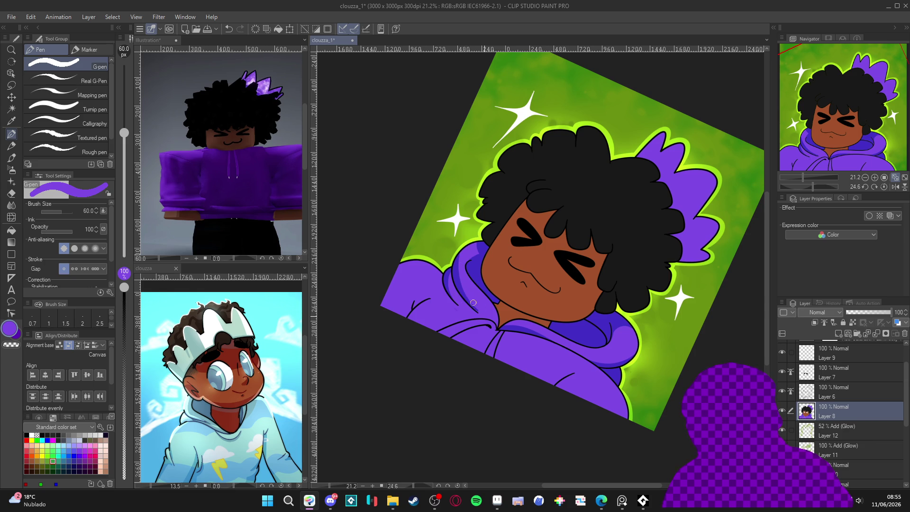
{"action": "left_click", "coordinate": [458, 275], "text": "alt"}
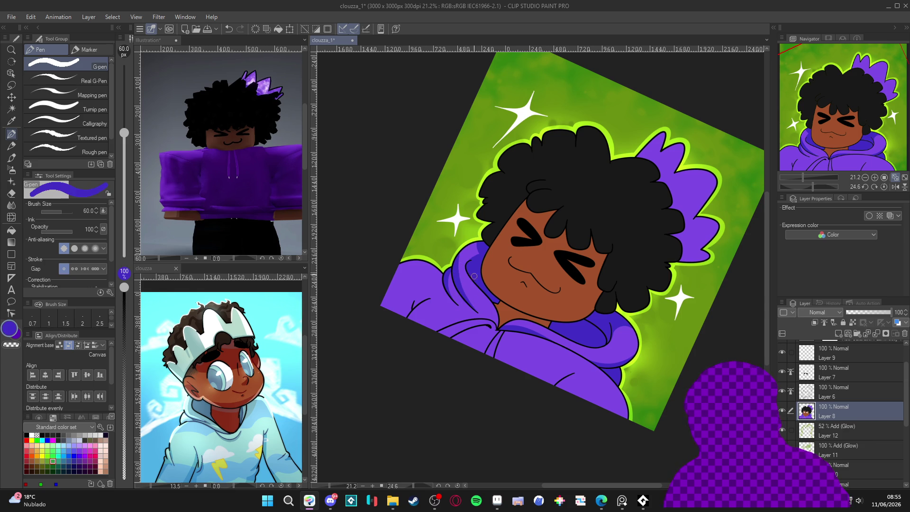
Draw a thick indigo fold line down the hoodie and outline its lower-right edge
{"action": "key", "text": "r"}
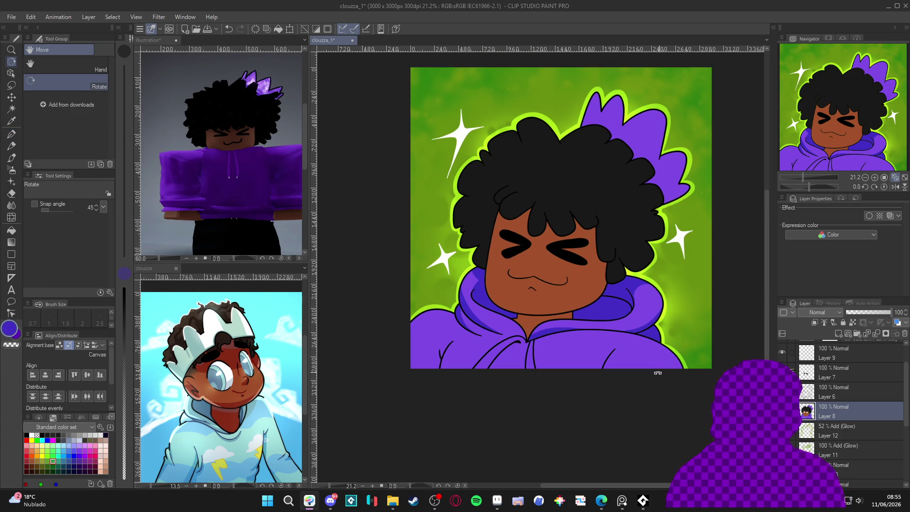
{"action": "key", "text": "p"}
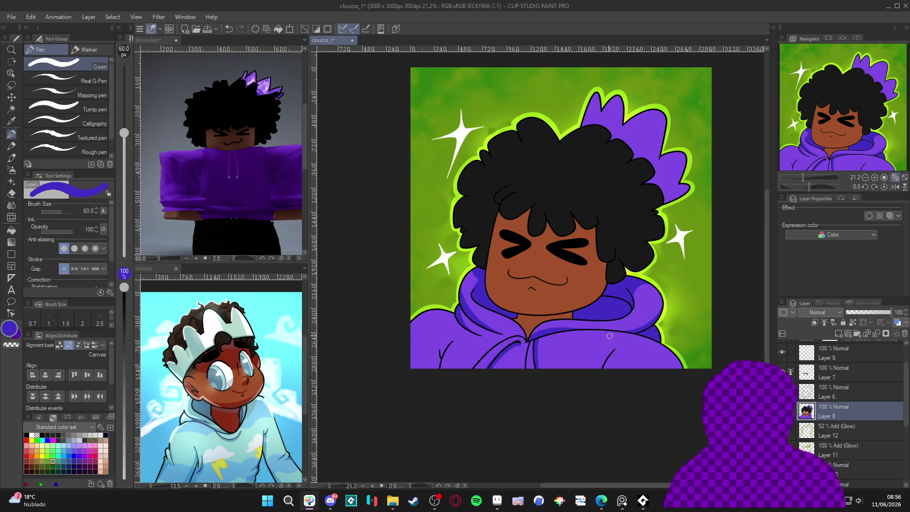
{"action": "left_click_drag", "start_coordinate": [617, 349], "coordinate": [605, 369]}
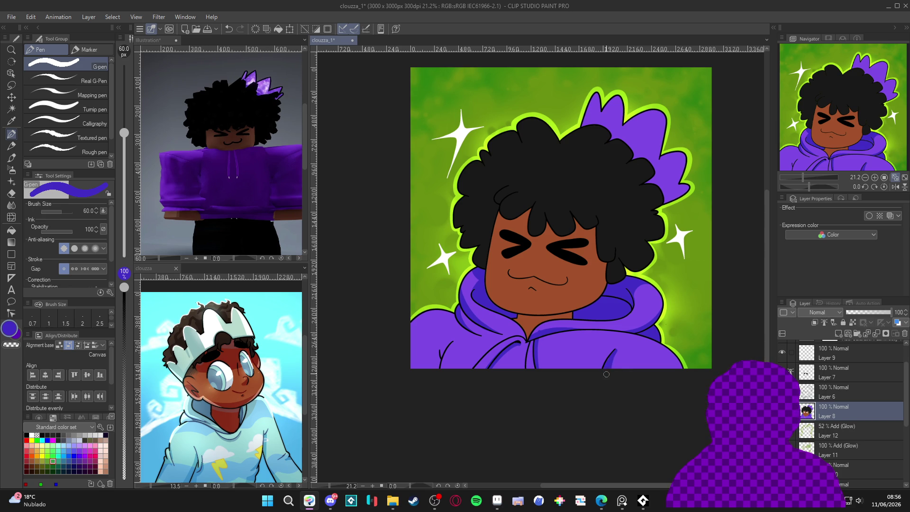
{"action": "left_click", "coordinate": [618, 356], "text": "alt"}
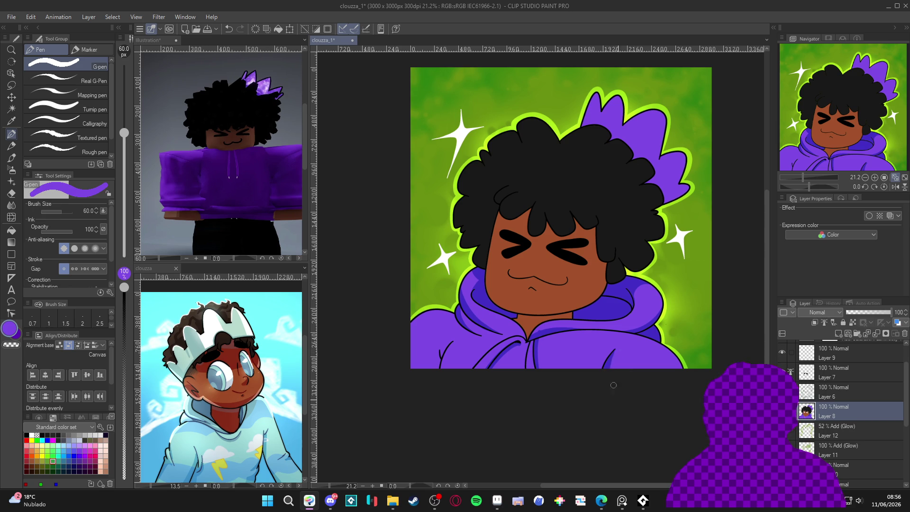
{"action": "left_click", "coordinate": [611, 360], "text": "alt"}
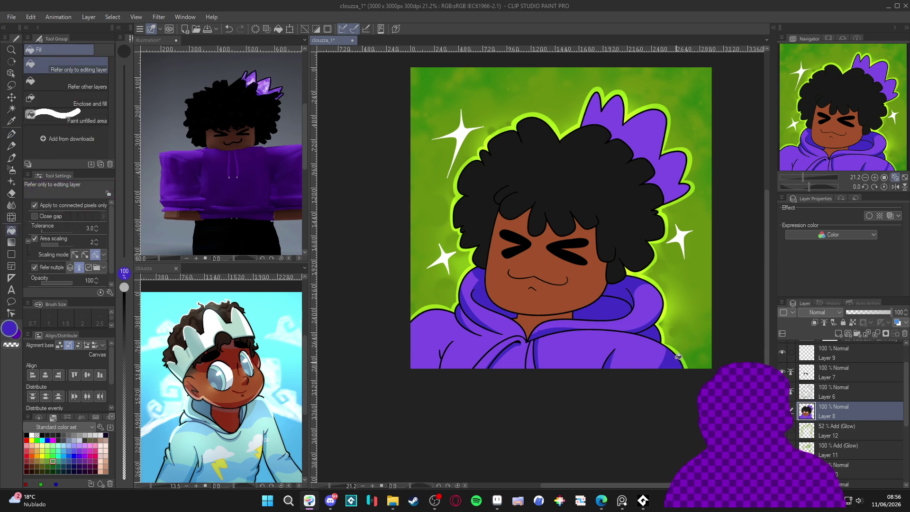
{"action": "left_click_drag", "start_coordinate": [667, 350], "coordinate": [651, 369]}
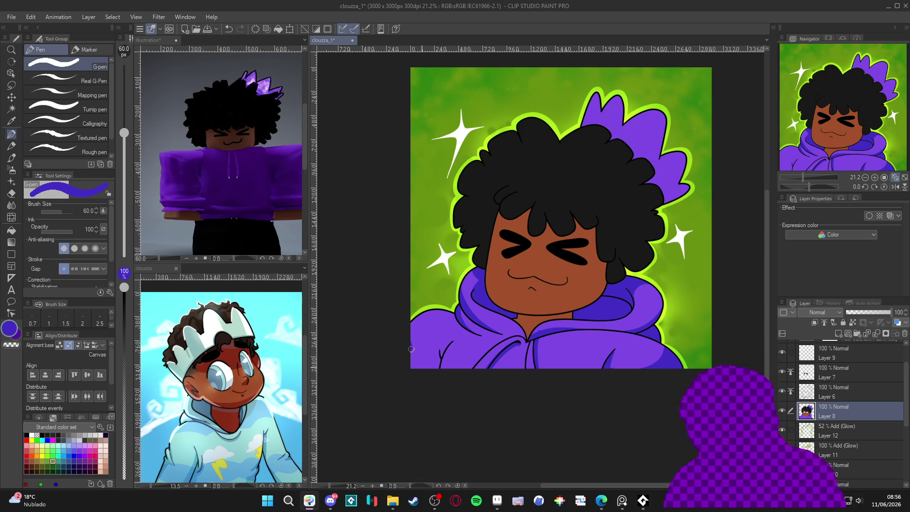
Add a fold line at the hoodie's lower-left edge and retry short collar strokes
{"action": "key", "text": "g"}
{"action": "key", "text": "p"}
{"action": "left_click_drag", "start_coordinate": [441, 367], "coordinate": [452, 352]}
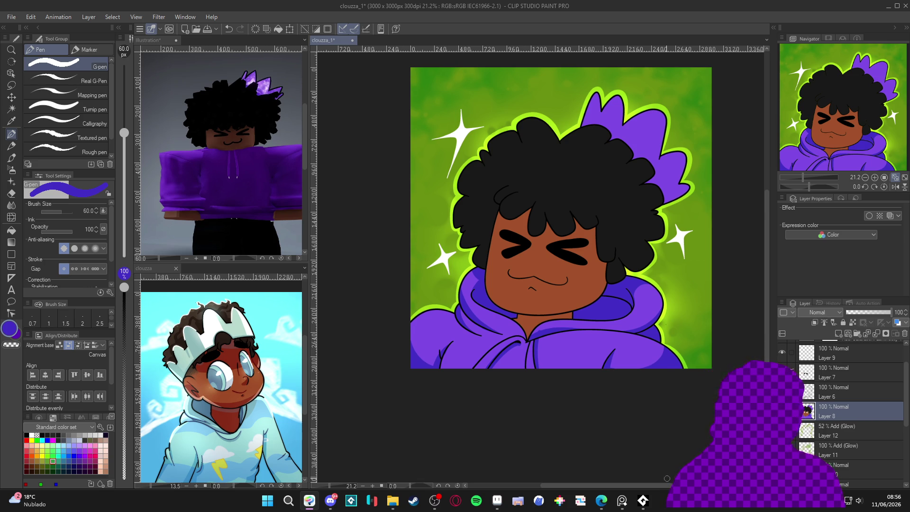
{"action": "left_click_drag", "start_coordinate": [546, 327], "coordinate": [535, 331]}
{"action": "key", "text": "ctrl+z"}
{"action": "left_click", "coordinate": [536, 330], "text": "alt"}
{"action": "left_click", "coordinate": [546, 325], "text": "alt"}
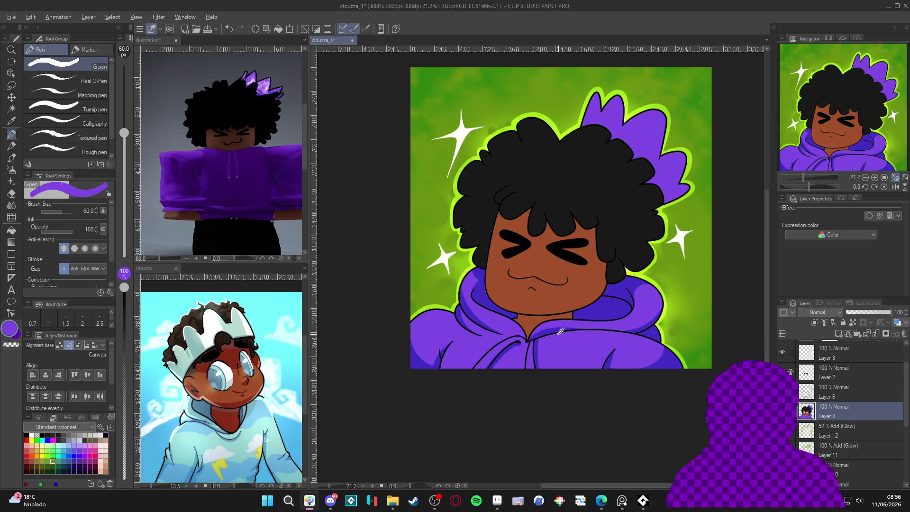
{"action": "left_click", "coordinate": [532, 337], "text": "alt"}
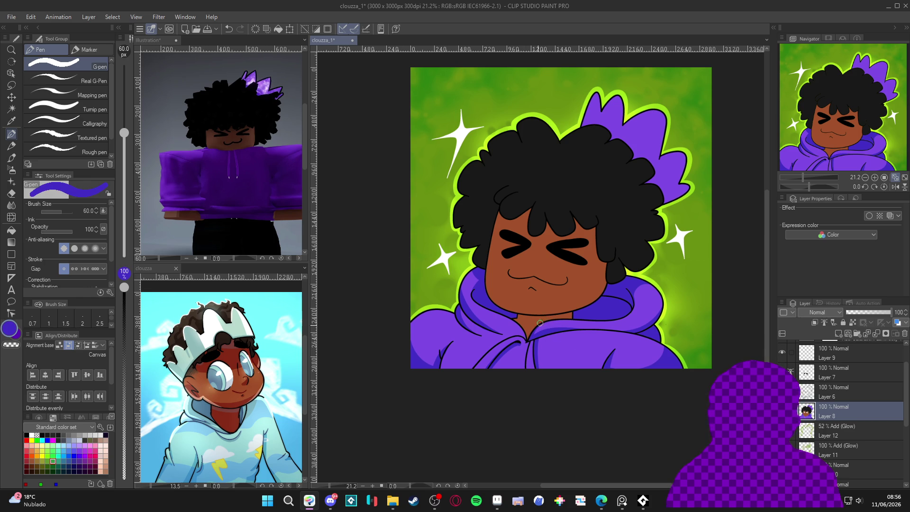
{"action": "key", "text": "ctrl+z"}
{"action": "left_click_drag", "start_coordinate": [540, 332], "coordinate": [536, 325]}
{"action": "key", "text": "ctrl+z"}
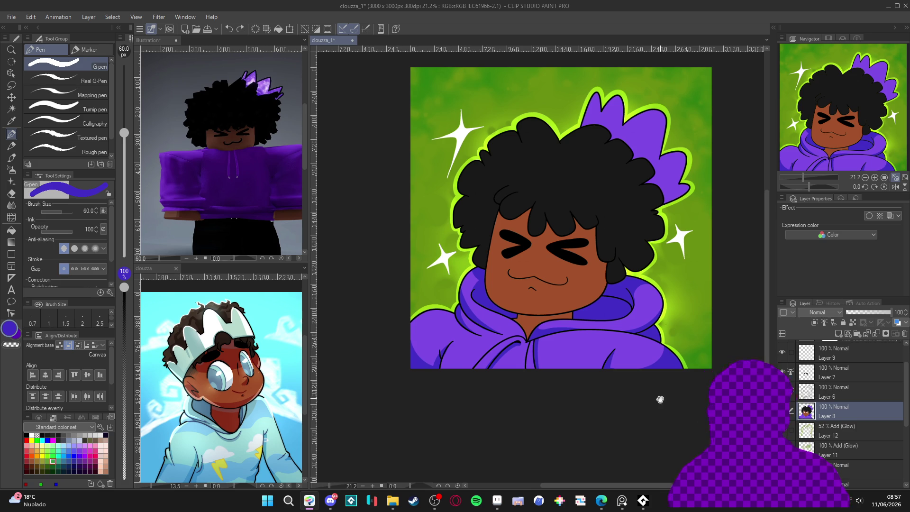
Shrink the pen to size 25 and select then clear the afro hair shape
{"action": "left_click_drag", "start_coordinate": [663, 413], "coordinate": [654, 406]}
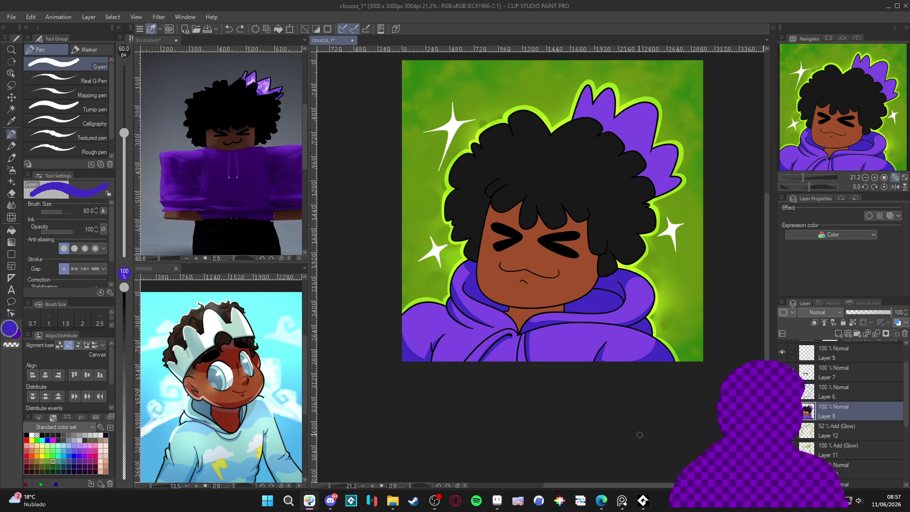
{"action": "left_click_drag", "start_coordinate": [648, 417], "coordinate": [740, 278]}
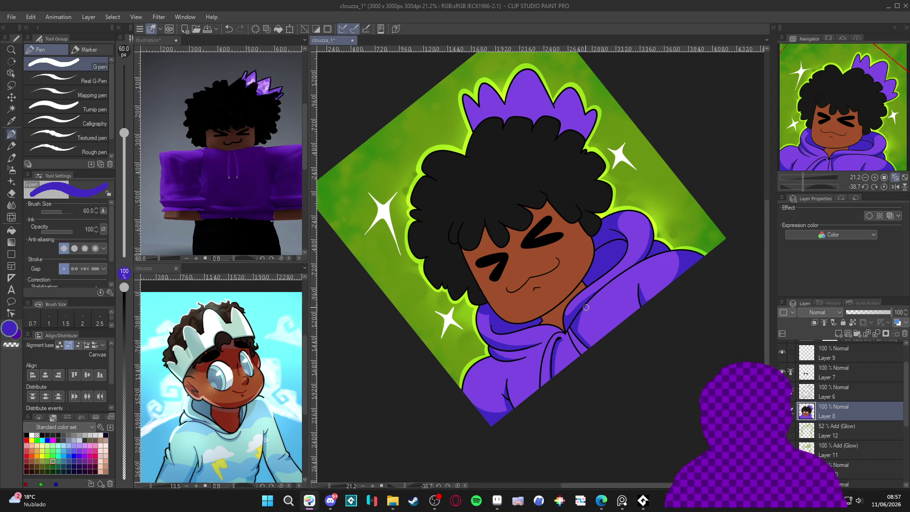
{"action": "key", "text": "bracketleft"}
{"action": "key", "text": "bracketleft"}
{"action": "key", "text": "bracketleft"}
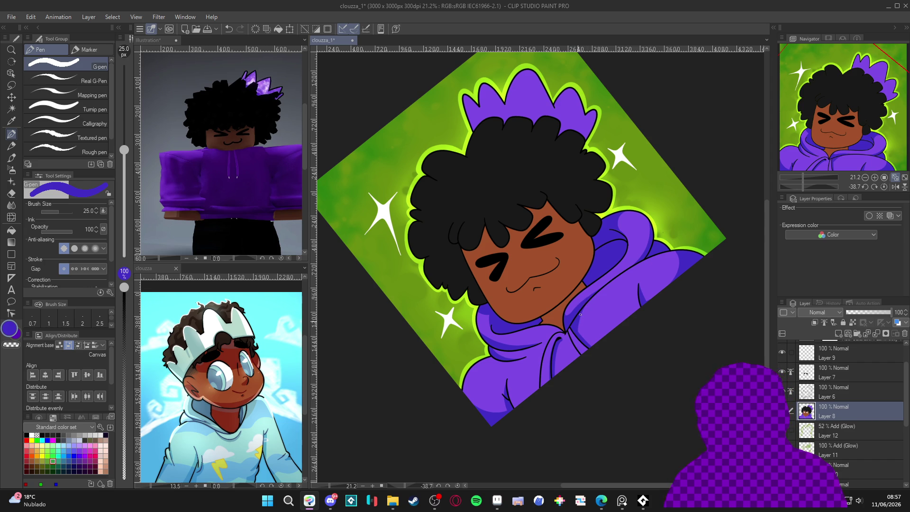
{"action": "mouse_move", "coordinate": [608, 360]}
{"action": "left_mouse_down"}
{"action": "mouse_move", "coordinate": [660, 395]}
{"action": "mouse_move", "coordinate": [648, 415]}
{"action": "mouse_move", "coordinate": [661, 433]}
{"action": "mouse_move", "coordinate": [679, 421]}
{"action": "left_mouse_up"}
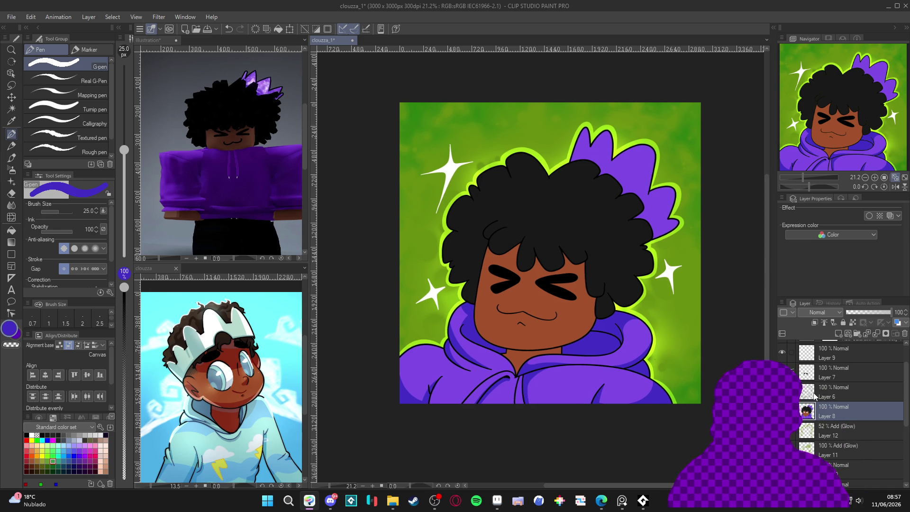
{"action": "key", "text": "w"}
{"action": "left_click", "coordinate": [620, 265]}
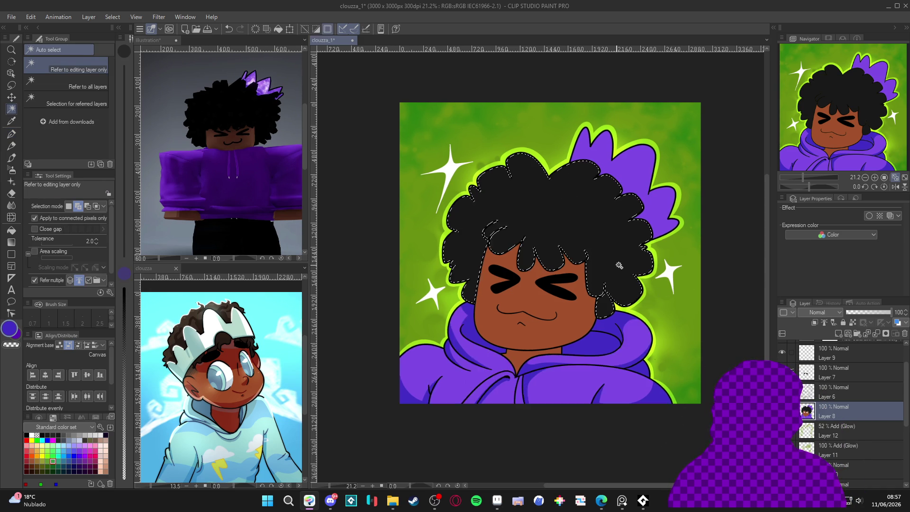
{"action": "key", "text": "ctrl+d"}
Create a new layer, sample black from the eye and enlarge the pen to 100
{"action": "key", "text": "p"}
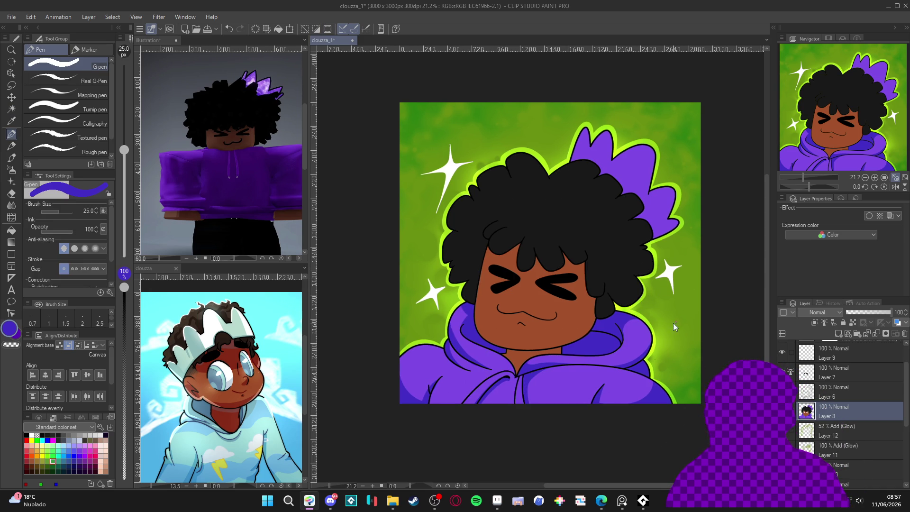
{"action": "key", "text": "ctrl+shift+n"}
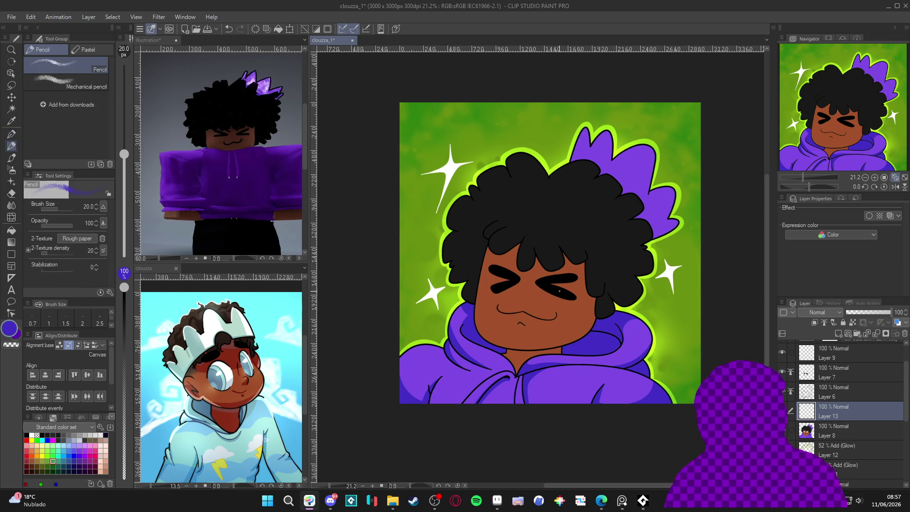
{"action": "left_click", "coordinate": [567, 291], "text": "alt"}
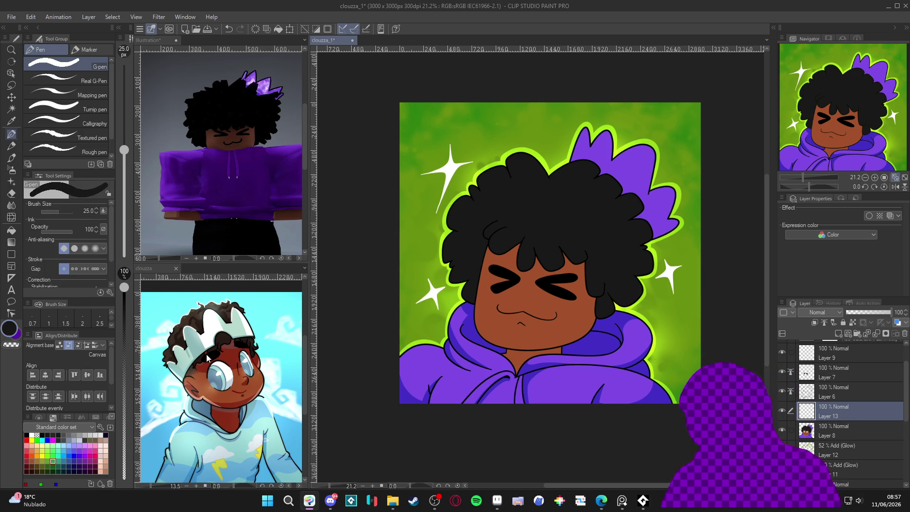
{"action": "key", "text": "bracketright"}
{"action": "key", "text": "bracketright"}
{"action": "key", "text": "bracketright"}
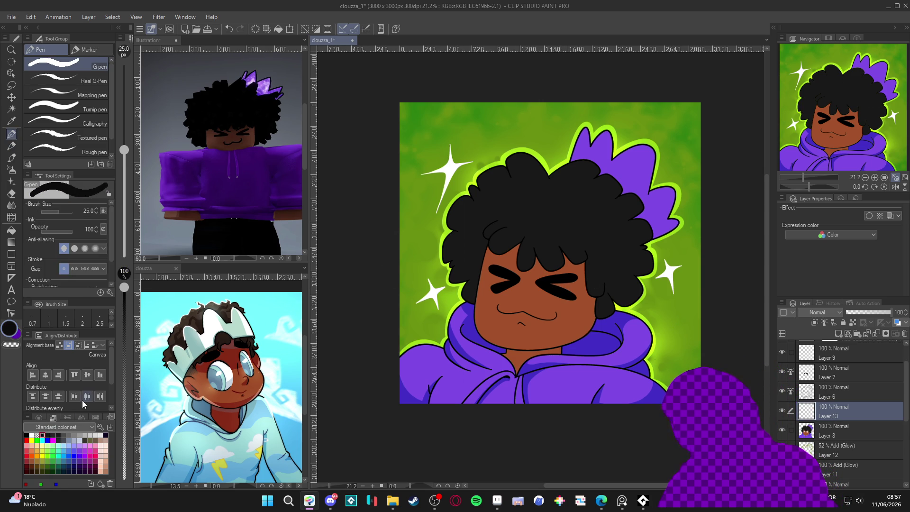
{"action": "key", "text": "bracketright"}
{"action": "key", "text": "bracketright"}
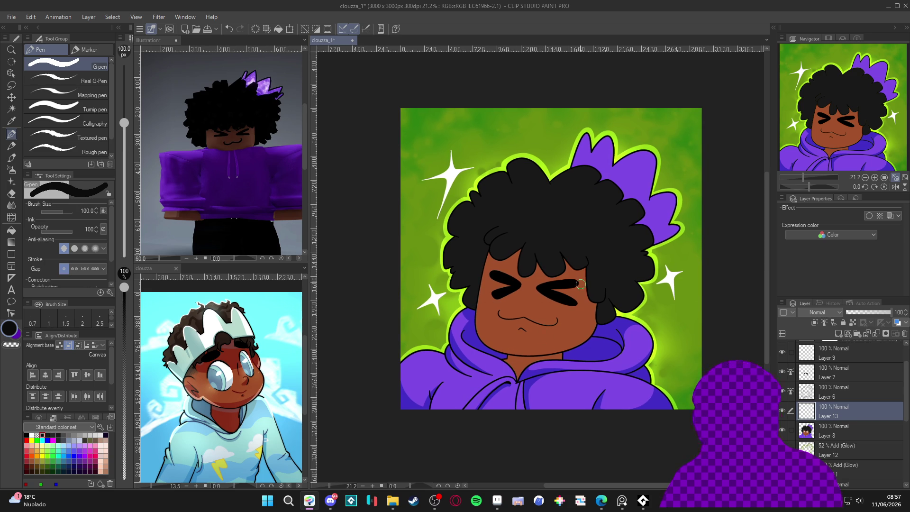
Draw and fill dark curl shapes across the left and right sides of the afro
{"action": "mouse_move", "coordinate": [549, 224]}
{"action": "left_mouse_down"}
{"action": "mouse_move", "coordinate": [572, 247]}
{"action": "mouse_move", "coordinate": [561, 243]}
{"action": "mouse_move", "coordinate": [579, 240]}
{"action": "mouse_move", "coordinate": [580, 218]}
{"action": "mouse_move", "coordinate": [596, 241]}
{"action": "mouse_move", "coordinate": [615, 237]}
{"action": "mouse_move", "coordinate": [616, 216]}
{"action": "mouse_move", "coordinate": [633, 201]}
{"action": "left_mouse_up"}
{"action": "mouse_move", "coordinate": [532, 236]}
{"action": "left_mouse_down"}
{"action": "mouse_move", "coordinate": [516, 221]}
{"action": "mouse_move", "coordinate": [484, 217]}
{"action": "left_mouse_up"}
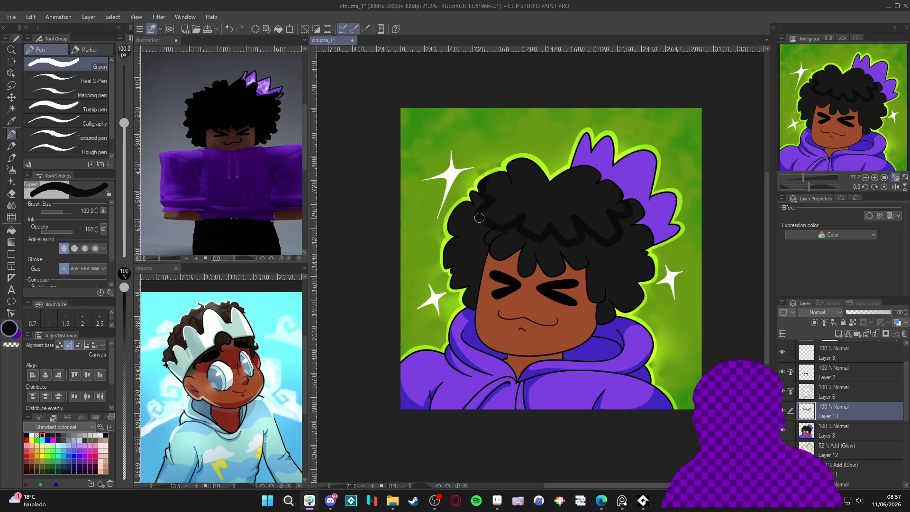
{"action": "key", "text": "g"}
{"action": "left_click", "coordinate": [558, 196]}
{"action": "left_click", "coordinate": [648, 246]}
{"action": "key", "text": "p"}
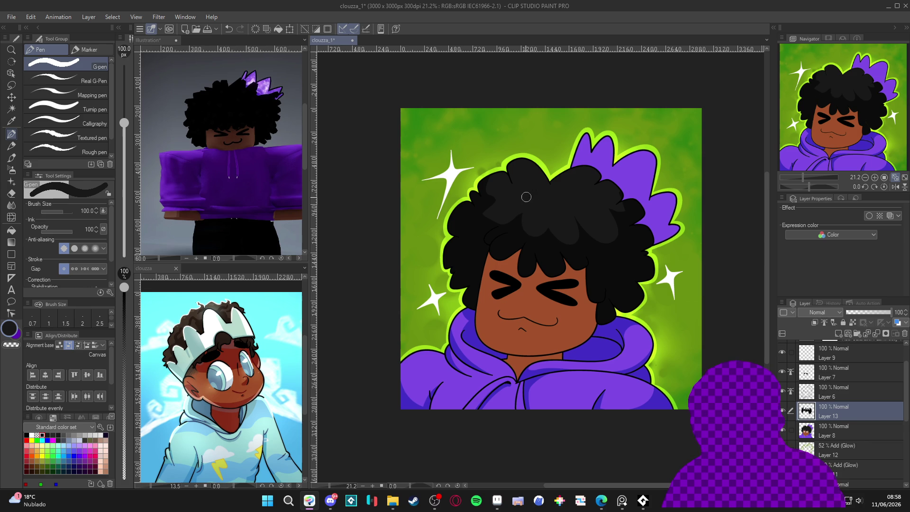
{"action": "left_click_drag", "start_coordinate": [498, 209], "coordinate": [488, 193]}
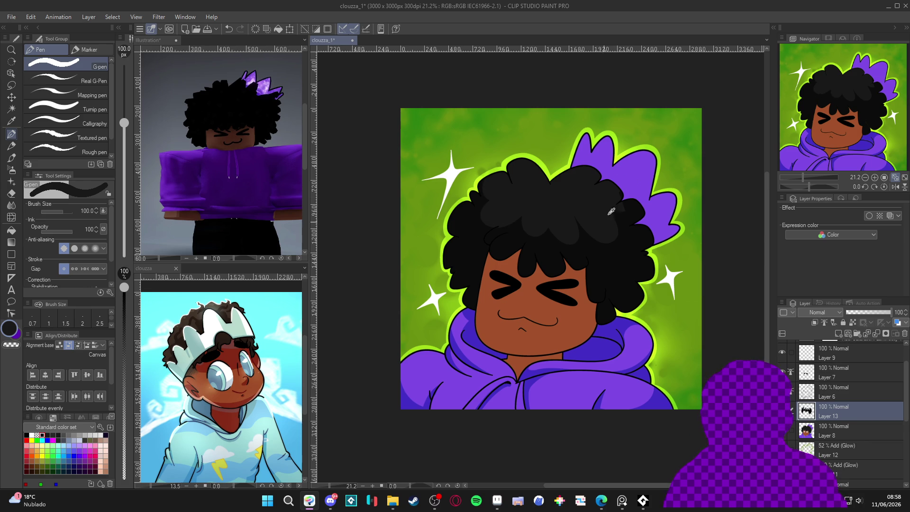
{"action": "left_click", "coordinate": [625, 224], "text": "alt"}
{"action": "left_click", "coordinate": [637, 212], "text": "alt"}
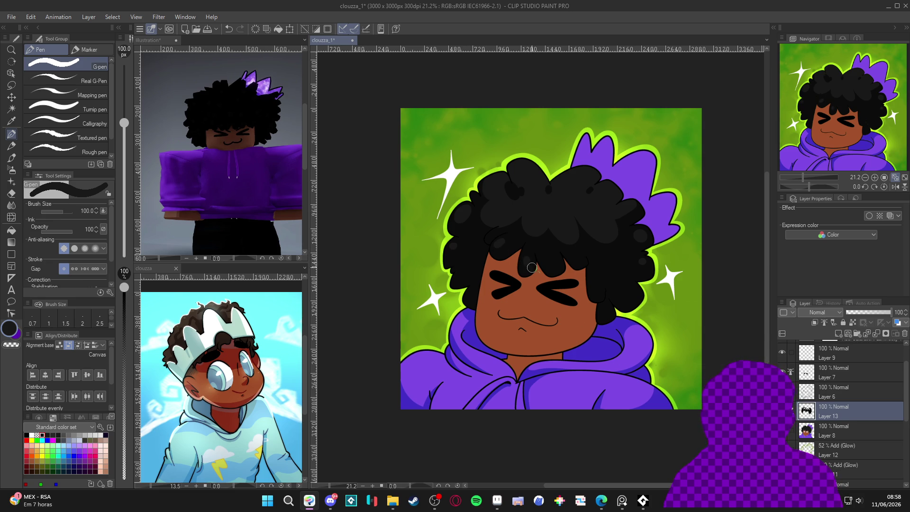
{"action": "left_click_drag", "start_coordinate": [663, 340], "coordinate": [668, 336]}
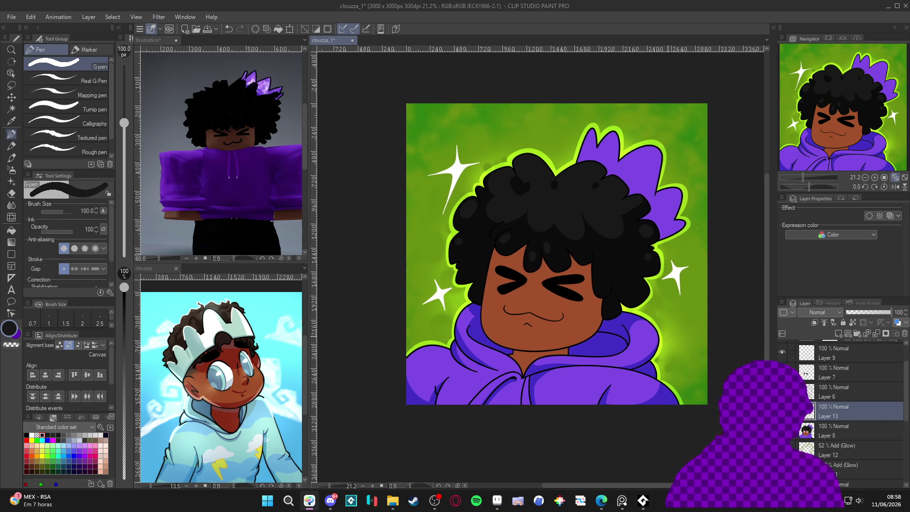
Shrink the G-pen size and select Layer 6 in the Layer palette
{"action": "key", "text": "bracketleft"}
{"action": "key", "text": "bracketleft"}
{"action": "key", "text": "bracketleft"}
{"action": "key", "text": "bracketleft"}
{"action": "key", "text": "bracketleft"}
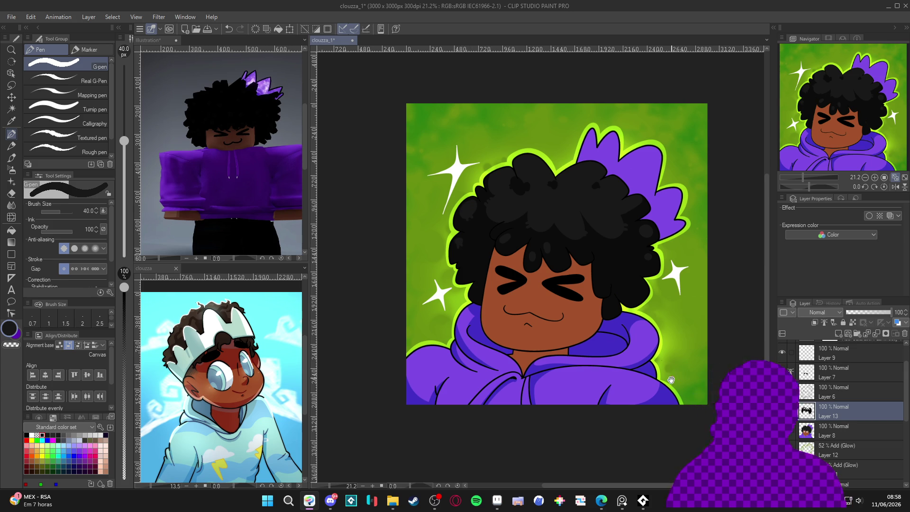
{"action": "scroll", "coordinate": [517, 220], "scroll_direction": "down", "scroll_amount": 2}
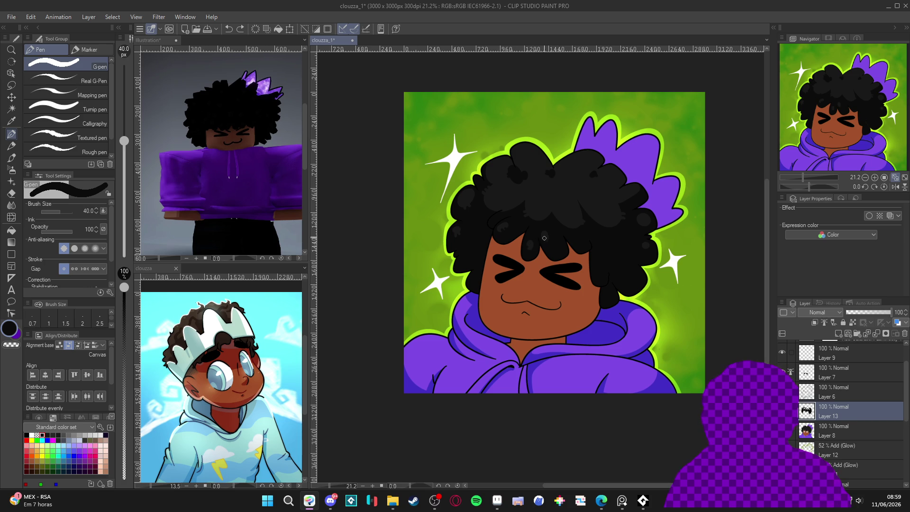
{"action": "scroll", "coordinate": [723, 335], "scroll_direction": "down", "scroll_amount": 2}
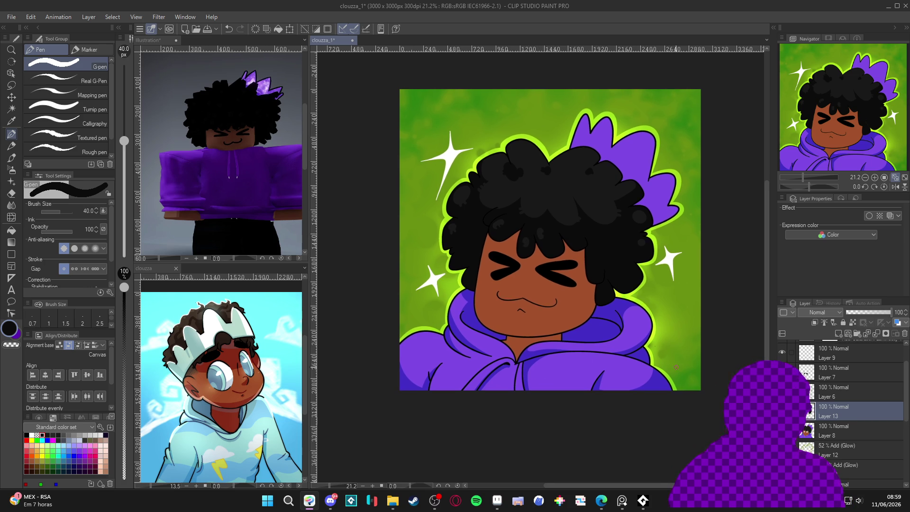
{"action": "scroll", "coordinate": [724, 336], "scroll_direction": "up", "scroll_amount": 1}
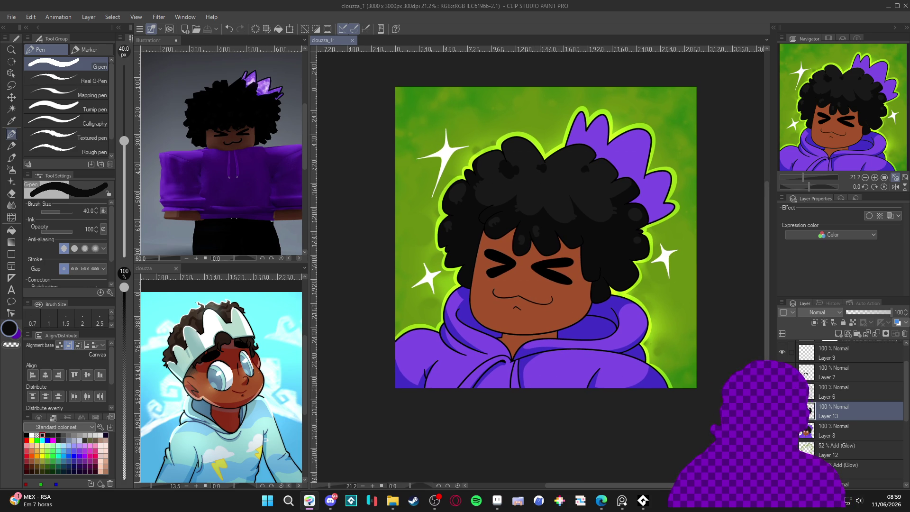
{"action": "left_click", "coordinate": [816, 397]}
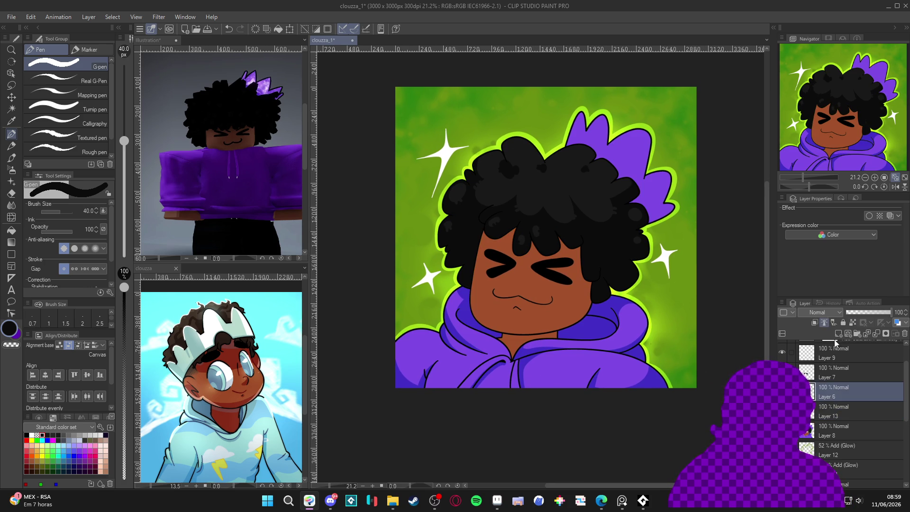
Draw thin white highlight strands along the afro curls, alternating black and white samples
{"action": "key", "text": "x"}
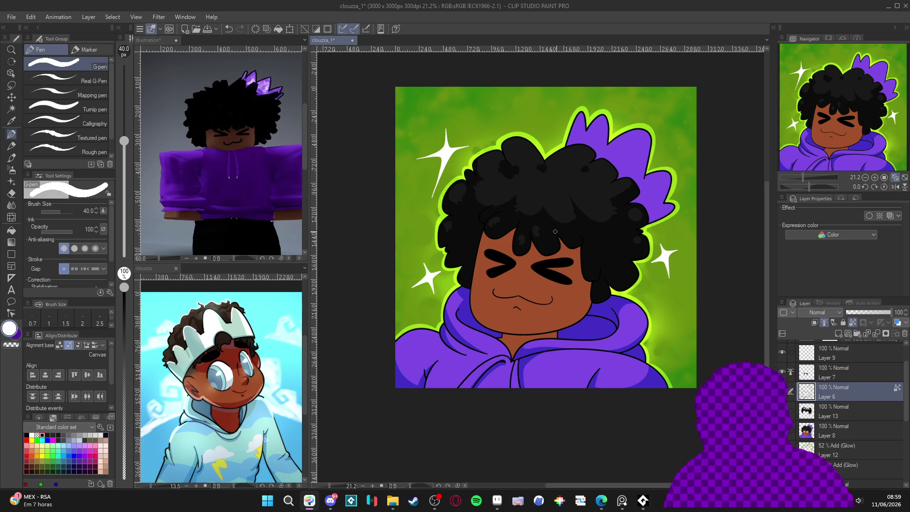
{"action": "key", "text": "ctrl+d"}
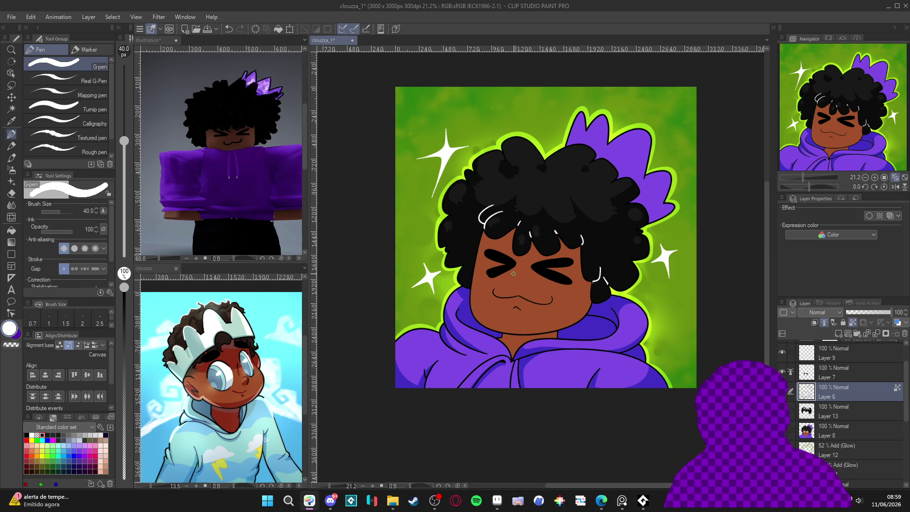
{"action": "left_click", "coordinate": [567, 256], "text": "alt"}
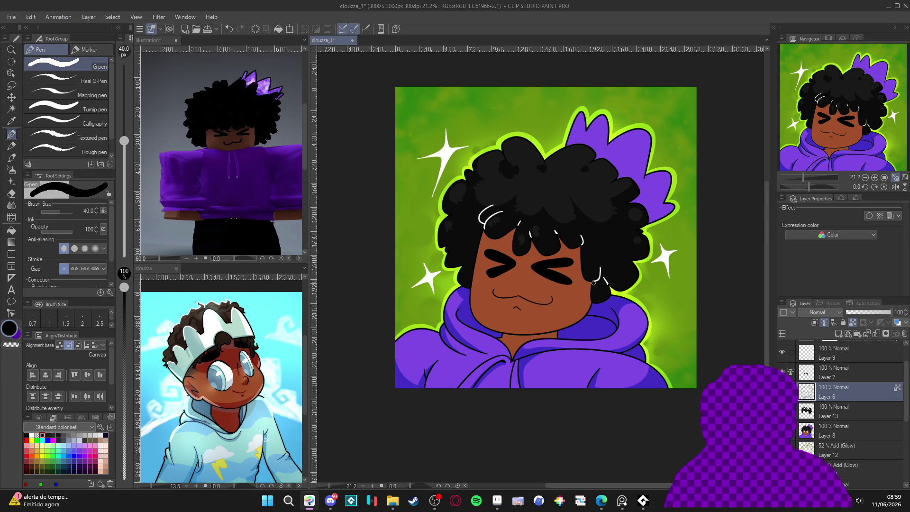
{"action": "left_click", "coordinate": [451, 149], "text": "alt"}
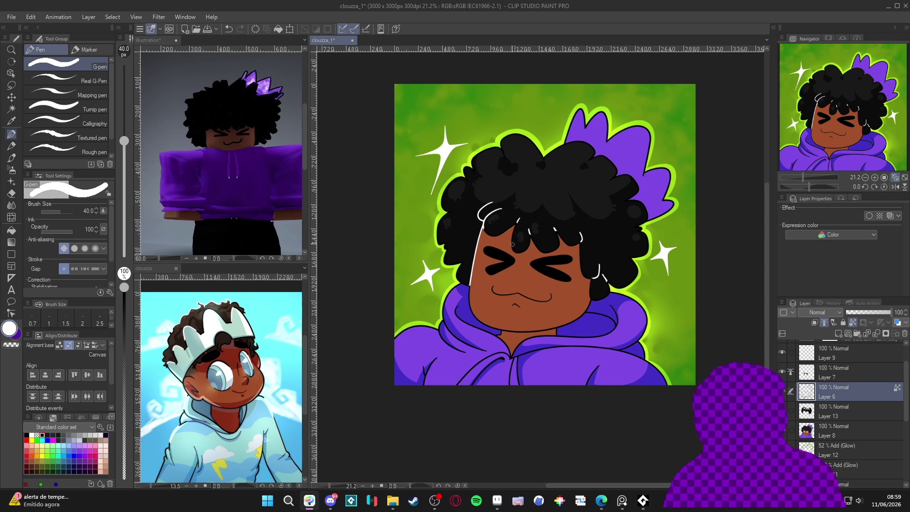
{"action": "left_click", "coordinate": [559, 265], "text": "alt"}
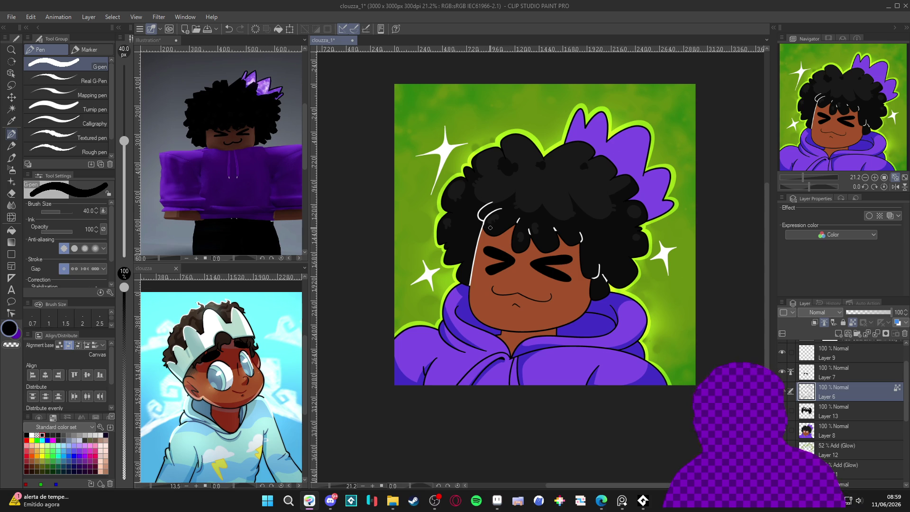
{"action": "left_click_drag", "start_coordinate": [589, 232], "coordinate": [580, 232]}
{"action": "left_click_drag", "start_coordinate": [510, 205], "coordinate": [506, 248]}
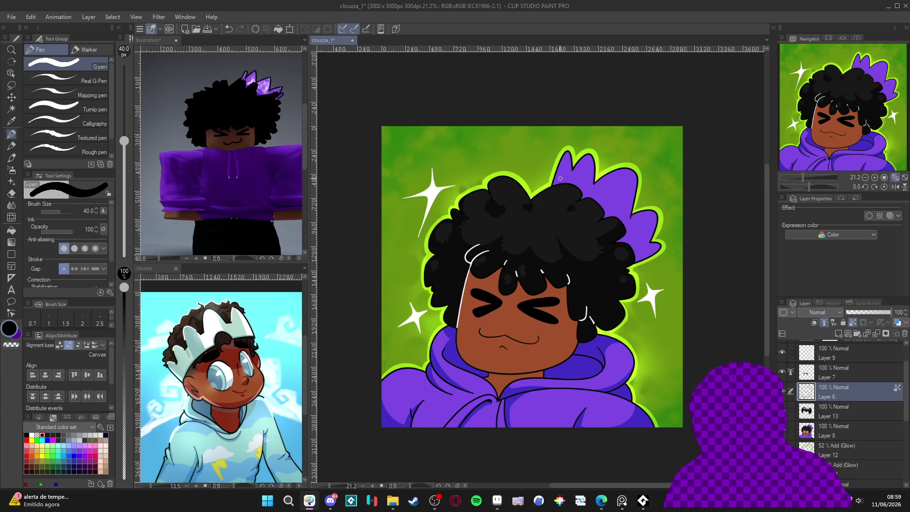
{"action": "left_click", "coordinate": [433, 195], "text": "alt"}
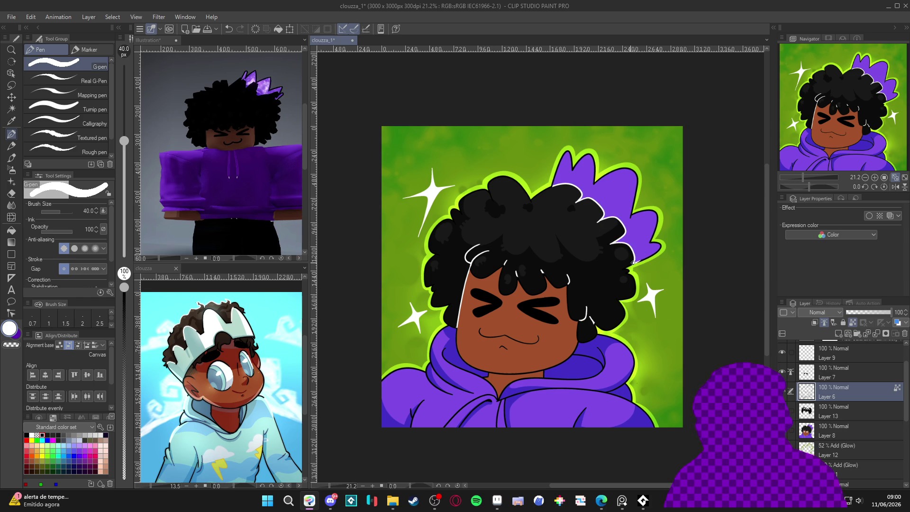
Save the file and switch to Layer 7
{"action": "left_click_drag", "start_coordinate": [628, 317], "coordinate": [638, 305]}
{"action": "key", "text": "ctrl+s"}
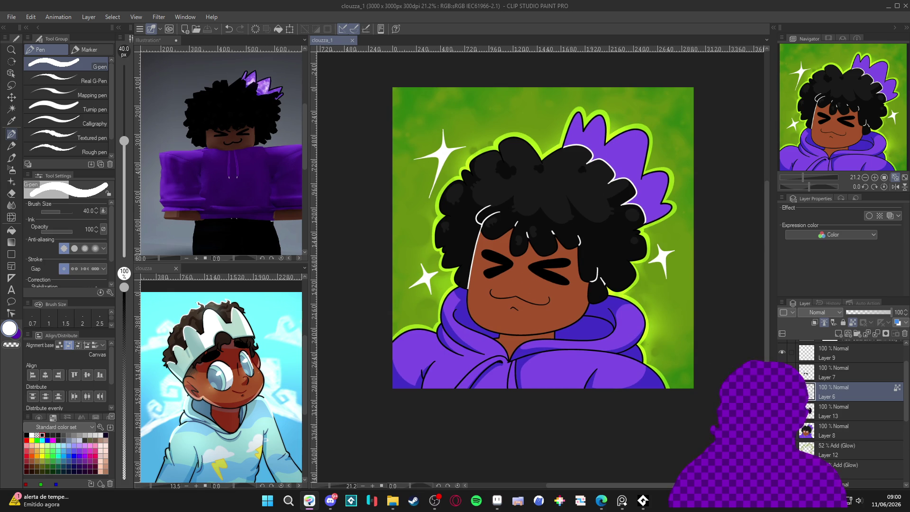
{"action": "left_click", "coordinate": [834, 372]}
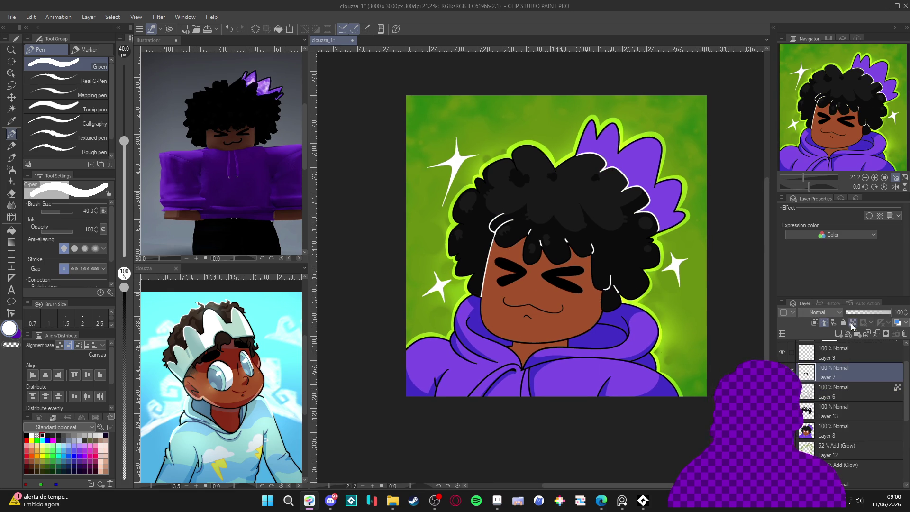
Mix a dark red (531407) from the sampled skin brown in the colour settings
{"action": "left_click", "coordinate": [550, 315], "text": "alt"}
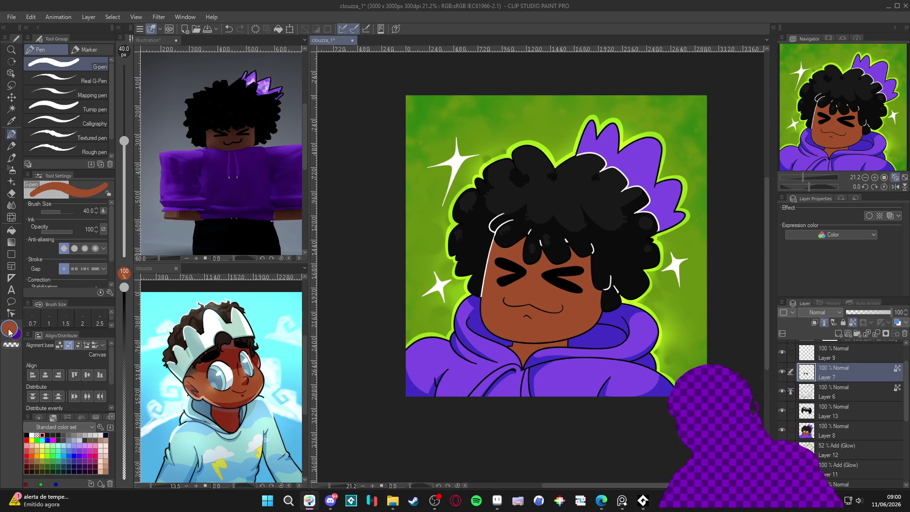
{"action": "left_click", "coordinate": [9, 329]}
{"action": "left_click_drag", "start_coordinate": [295, 206], "coordinate": [303, 217]}
{"action": "left_click", "coordinate": [326, 252]}
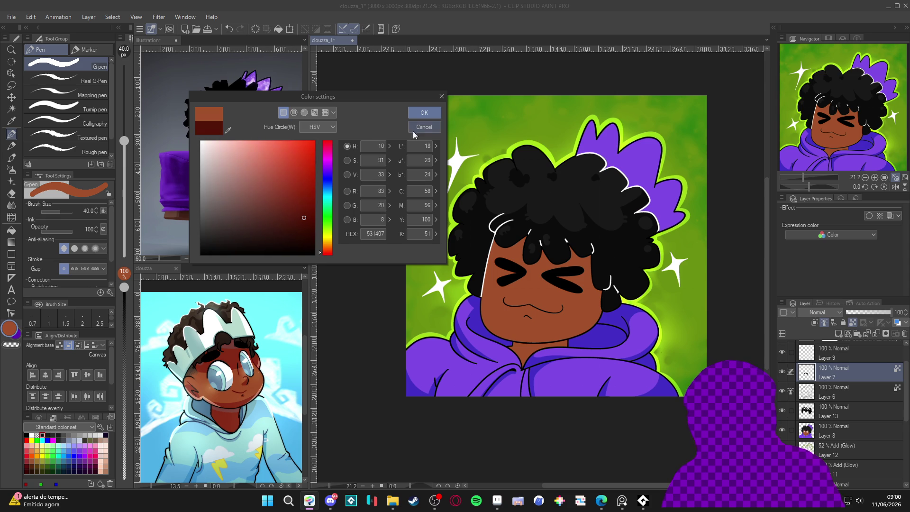
{"action": "left_click", "coordinate": [417, 113]}
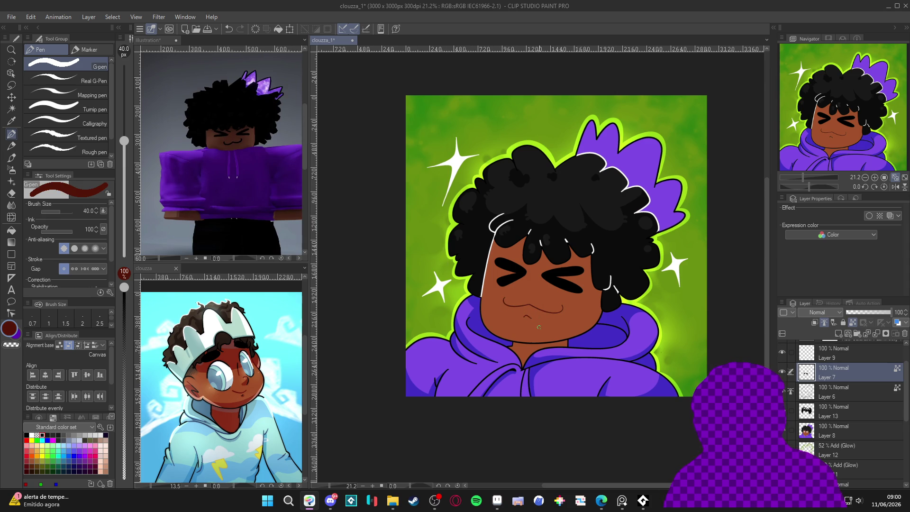
Paint dark red over both closed eyes at brush size 80 and save
{"action": "left_click_drag", "start_coordinate": [586, 337], "coordinate": [594, 344]}
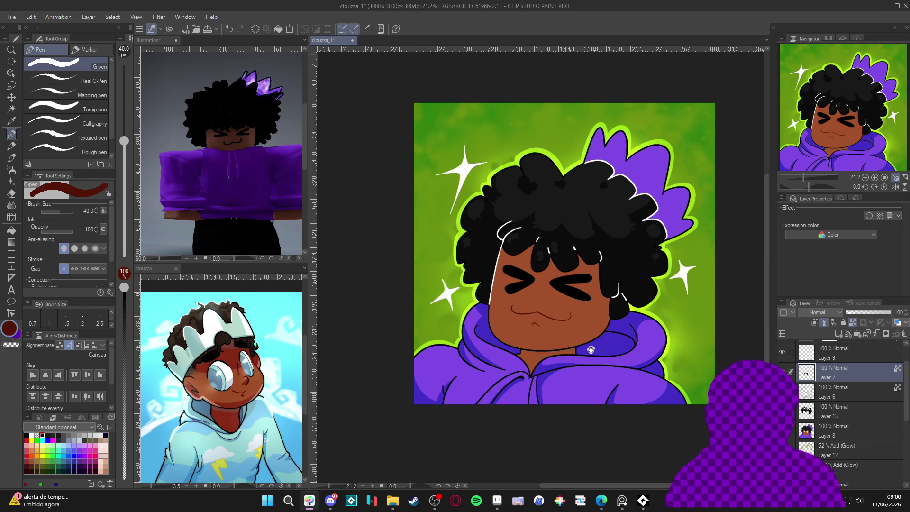
{"action": "key", "text": "bracketright"}
{"action": "key", "text": "bracketright"}
{"action": "mouse_move", "coordinate": [591, 279]}
{"action": "left_mouse_down"}
{"action": "mouse_move", "coordinate": [558, 285]}
{"action": "mouse_move", "coordinate": [588, 273]}
{"action": "mouse_move", "coordinate": [590, 299]}
{"action": "left_mouse_up"}
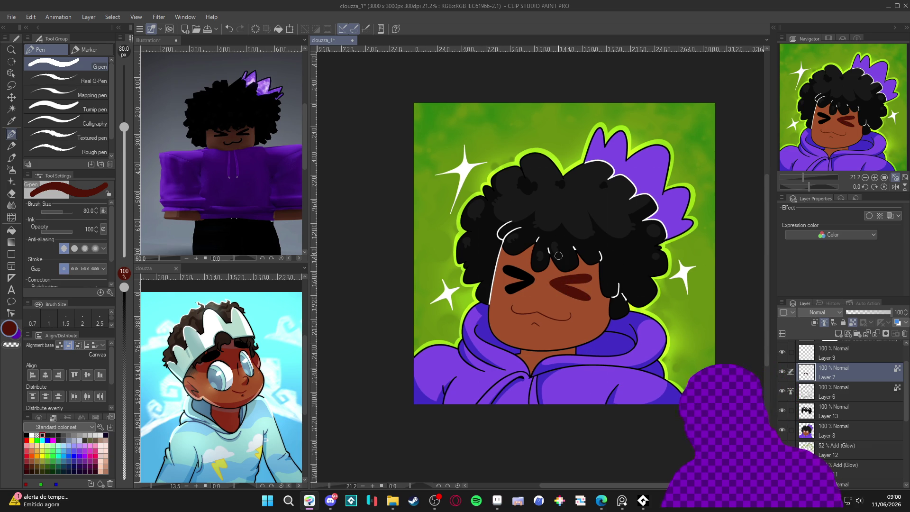
{"action": "left_click", "coordinate": [10, 332]}
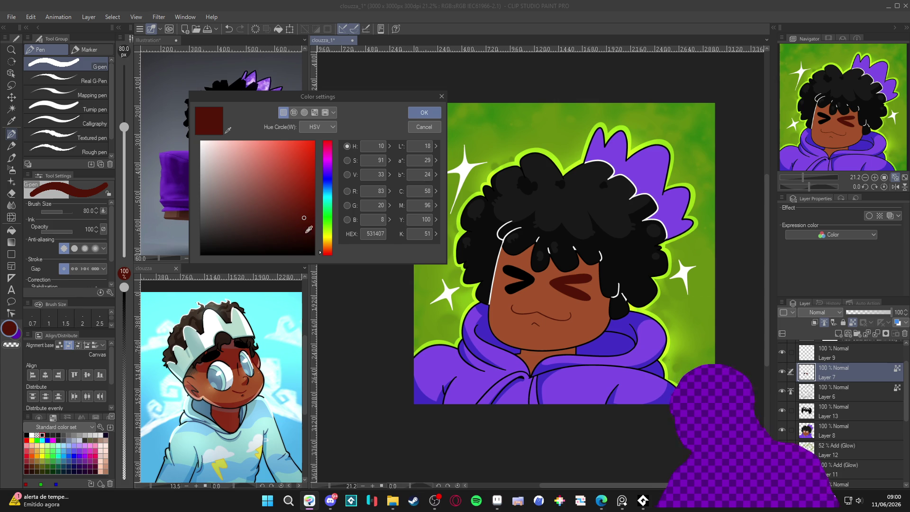
{"action": "left_click", "coordinate": [424, 113]}
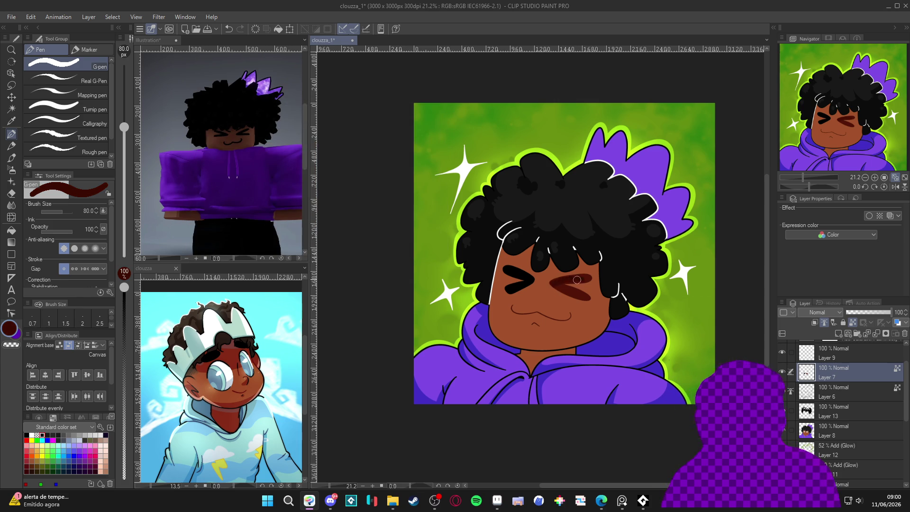
{"action": "left_click_drag", "start_coordinate": [551, 286], "coordinate": [574, 295]}
{"action": "mouse_move", "coordinate": [506, 267]}
{"action": "left_mouse_down"}
{"action": "mouse_move", "coordinate": [532, 278]}
{"action": "mouse_move", "coordinate": [506, 276]}
{"action": "mouse_move", "coordinate": [513, 278]}
{"action": "mouse_move", "coordinate": [503, 294]}
{"action": "left_mouse_up"}
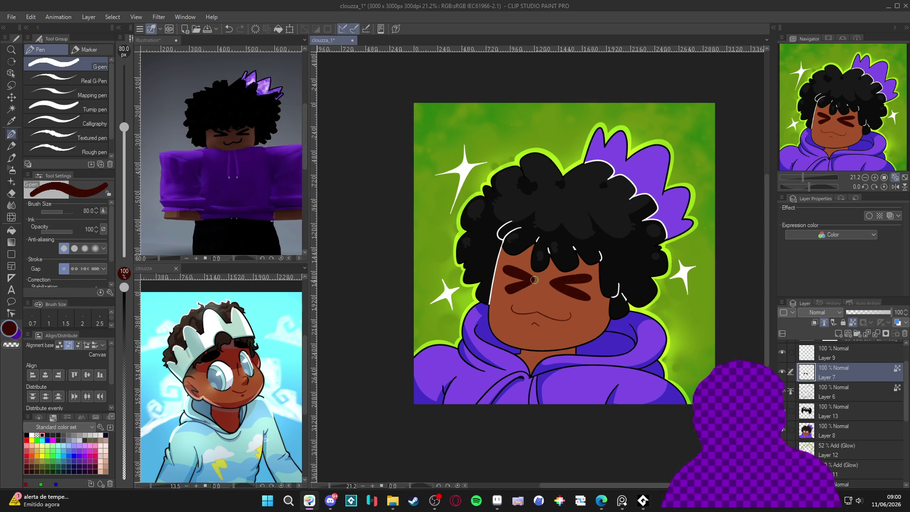
{"action": "key", "text": "ctrl+s"}
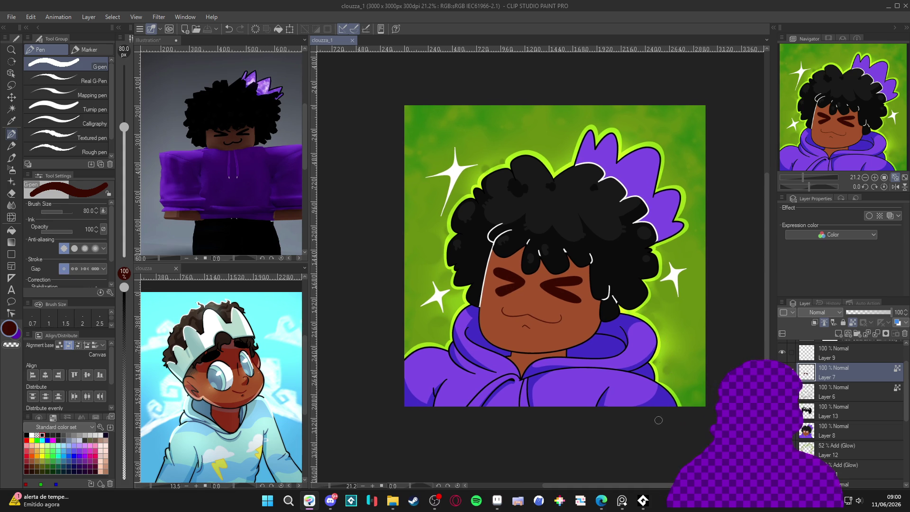
{"action": "key", "text": "w"}
{"action": "left_click", "coordinate": [541, 322]}
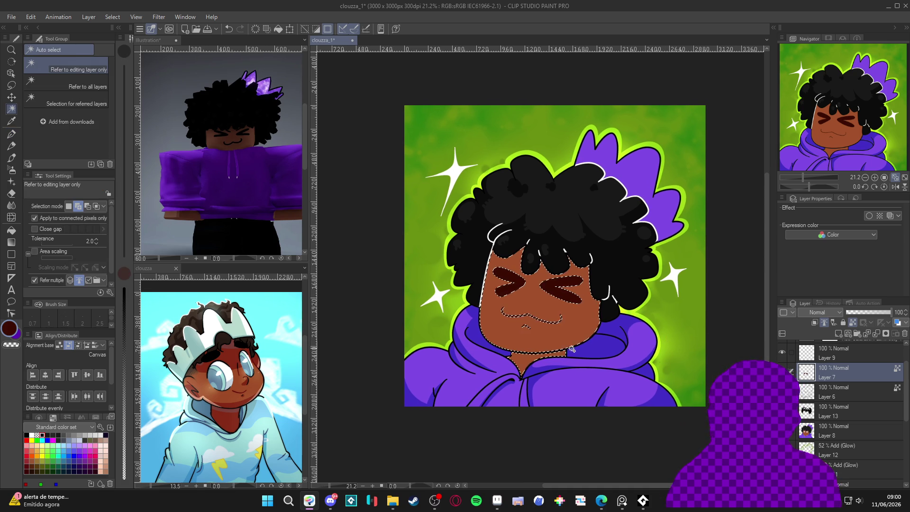
On Layer 6, draw a dark line under the chin where it meets the hood, then save
{"action": "key", "text": "ctrl+d"}
{"action": "key", "text": "p"}
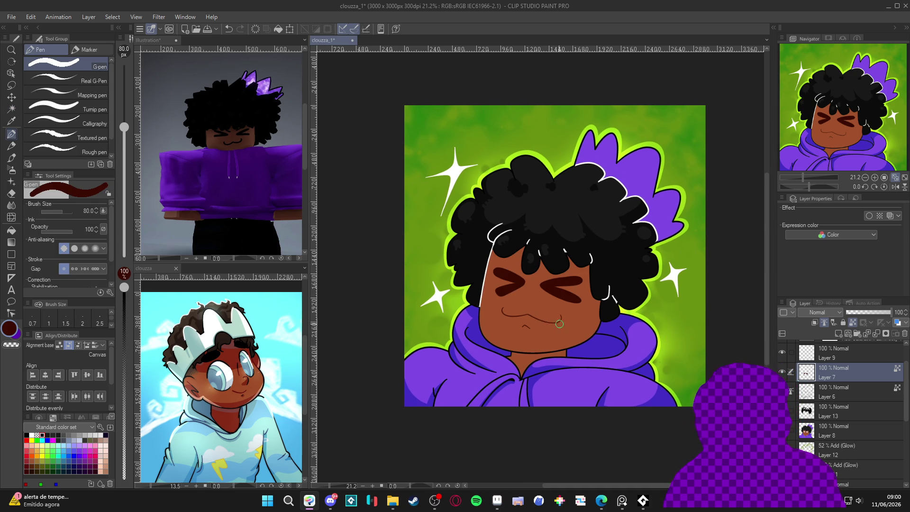
{"action": "scroll", "coordinate": [589, 273], "scroll_direction": "up", "scroll_amount": 3}
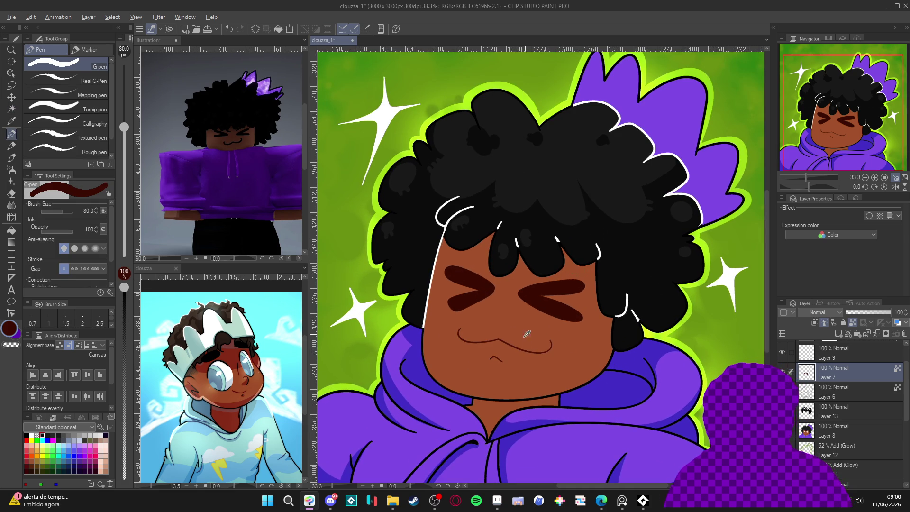
{"action": "left_click", "coordinate": [526, 350], "text": "alt"}
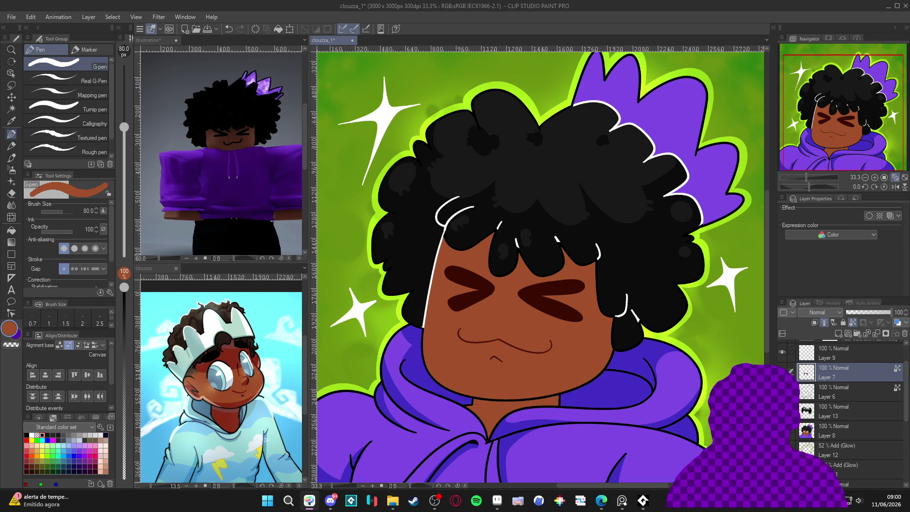
{"action": "left_click", "coordinate": [554, 395], "text": "ctrl+shift"}
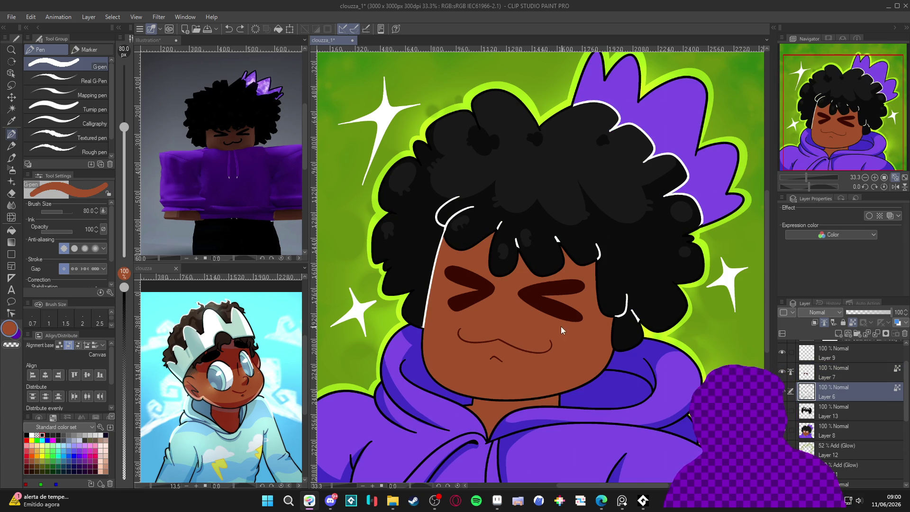
{"action": "left_click", "coordinate": [548, 350], "text": "alt"}
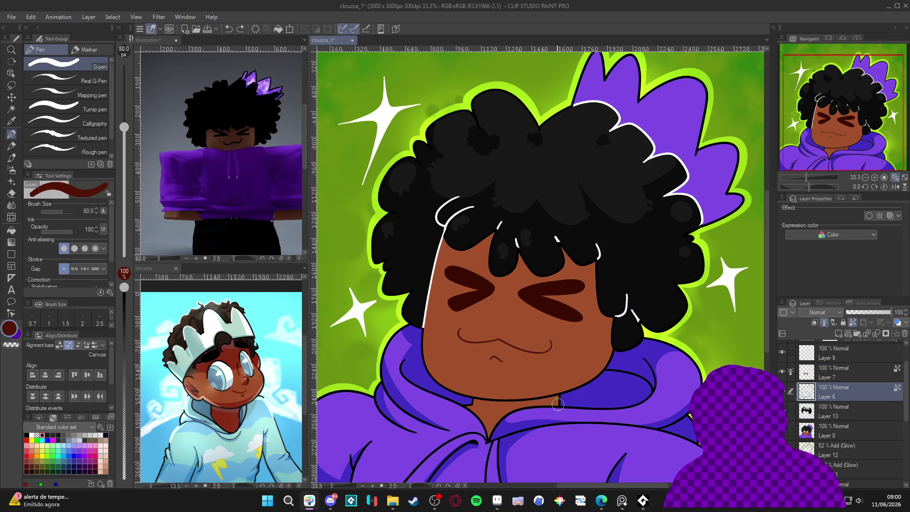
{"action": "left_click_drag", "start_coordinate": [554, 395], "coordinate": [480, 400]}
{"action": "scroll", "coordinate": [479, 397], "scroll_direction": "down", "scroll_amount": 2}
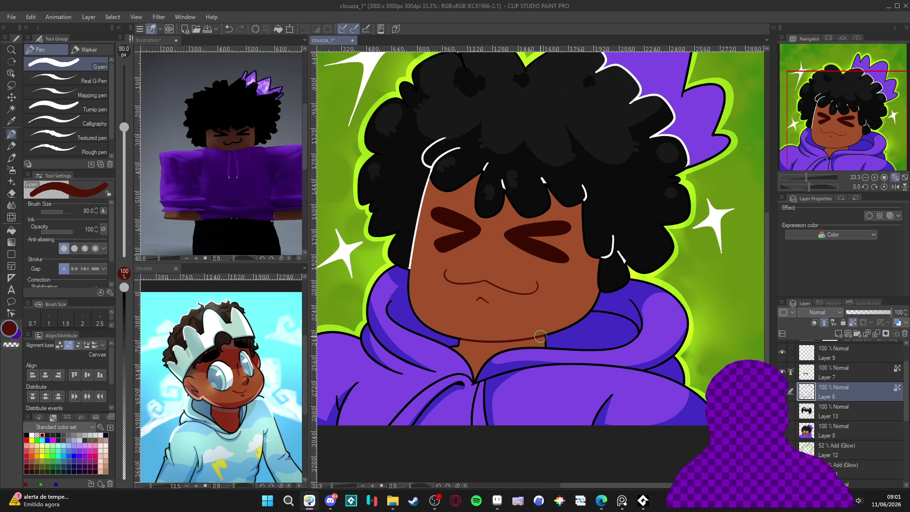
{"action": "key", "text": "ctrl+s"}
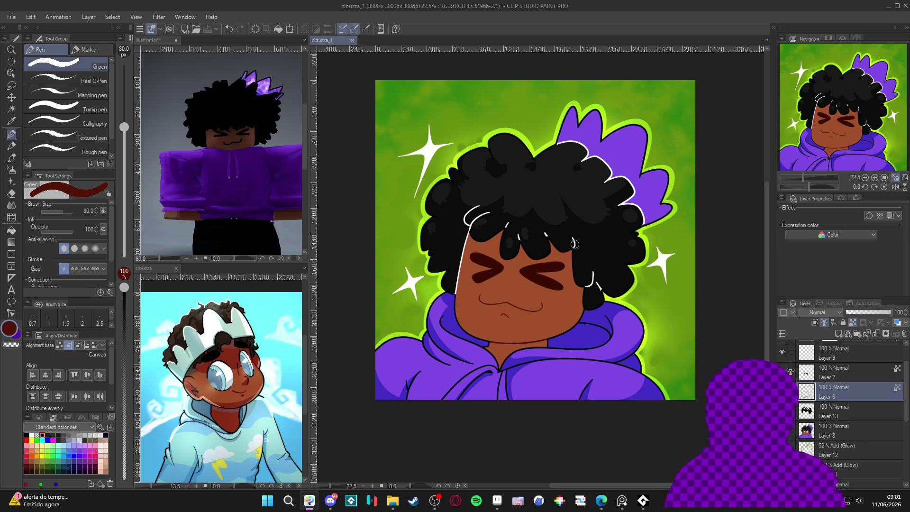
{"action": "left_click", "coordinate": [14, 331]}
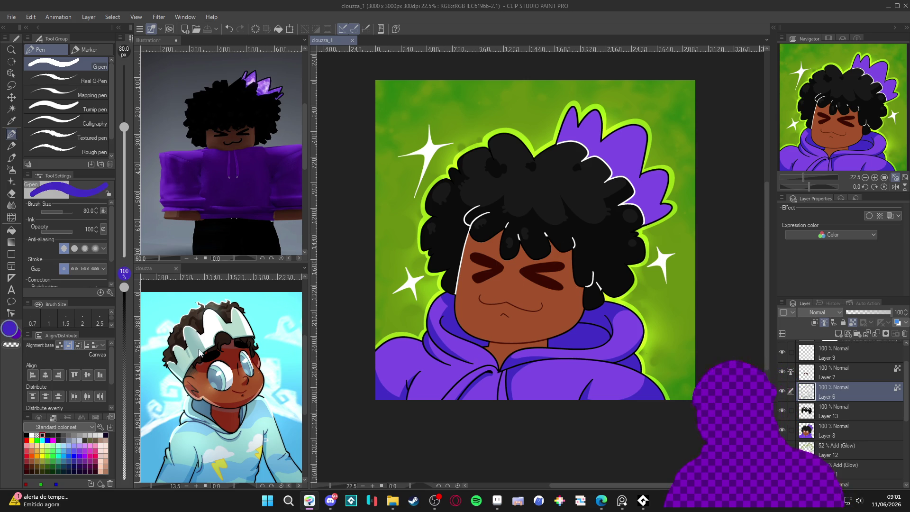
Draw two short dark purple fold lines on the hood
{"action": "left_click", "coordinate": [10, 328]}
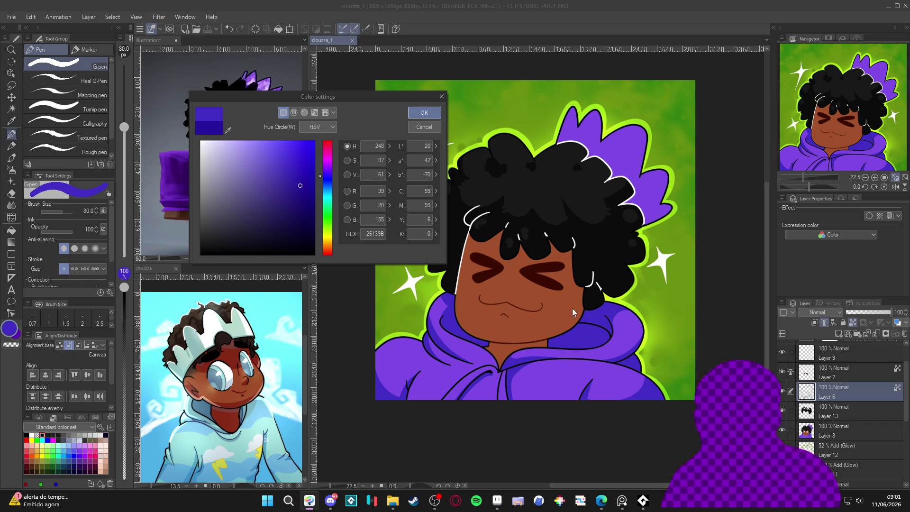
{"action": "left_click", "coordinate": [424, 112]}
{"action": "left_click_drag", "start_coordinate": [614, 299], "coordinate": [593, 321]}
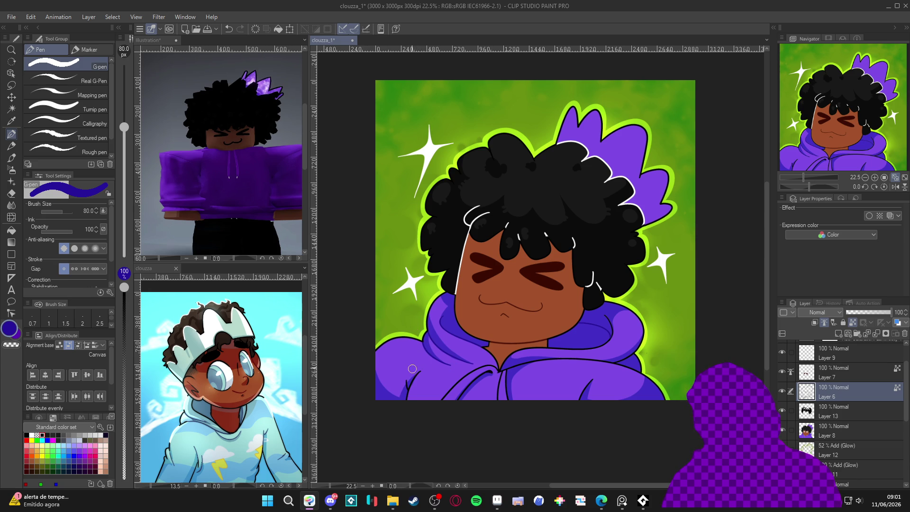
{"action": "left_click_drag", "start_coordinate": [407, 376], "coordinate": [417, 369]}
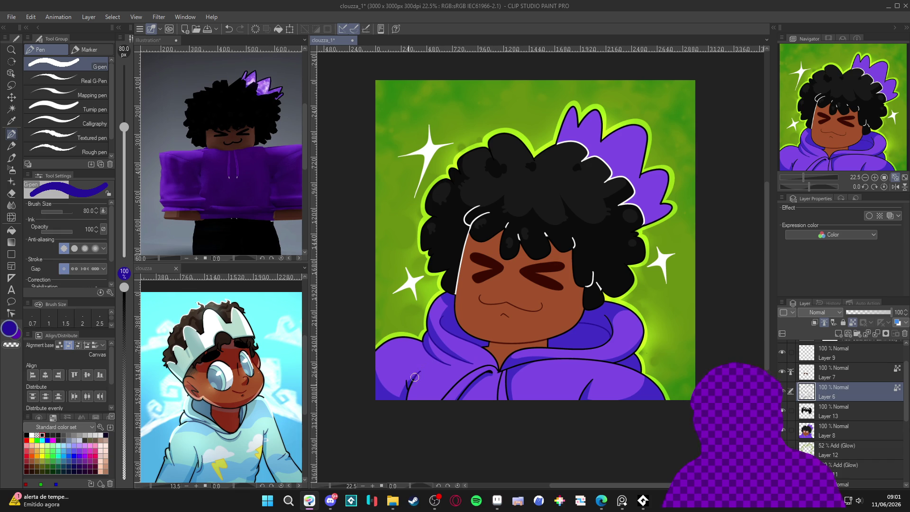
{"action": "left_click_drag", "start_coordinate": [595, 375], "coordinate": [582, 393]}
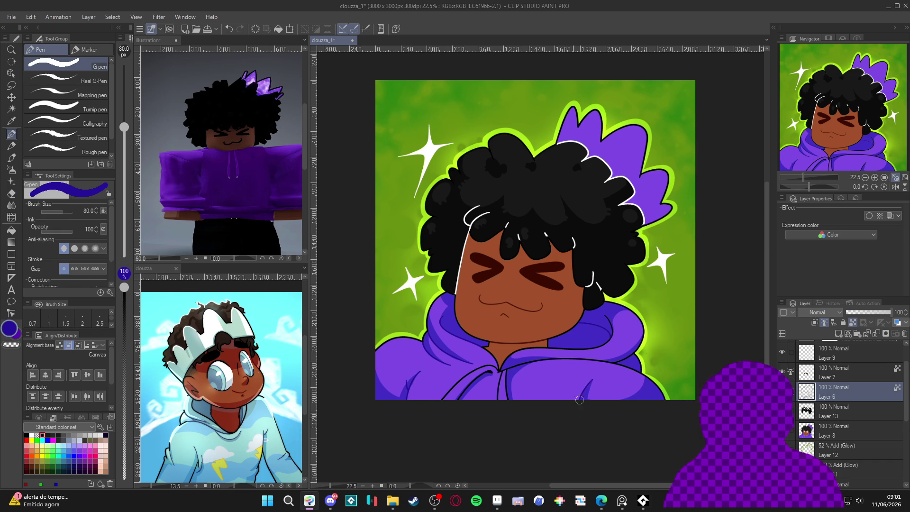
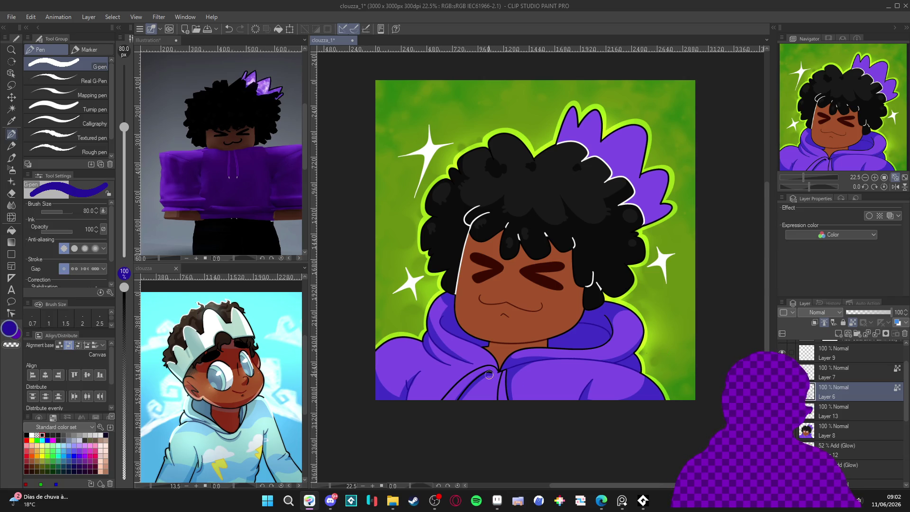
Save the portrait and make Layer 8 the active layer
{"action": "key", "text": "ctrl+s"}
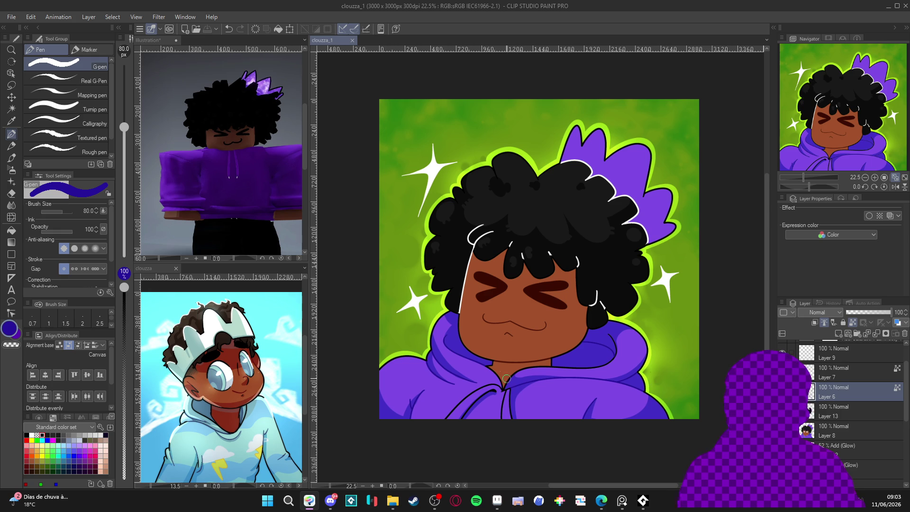
{"action": "left_click_drag", "start_coordinate": [534, 380], "coordinate": [542, 383]}
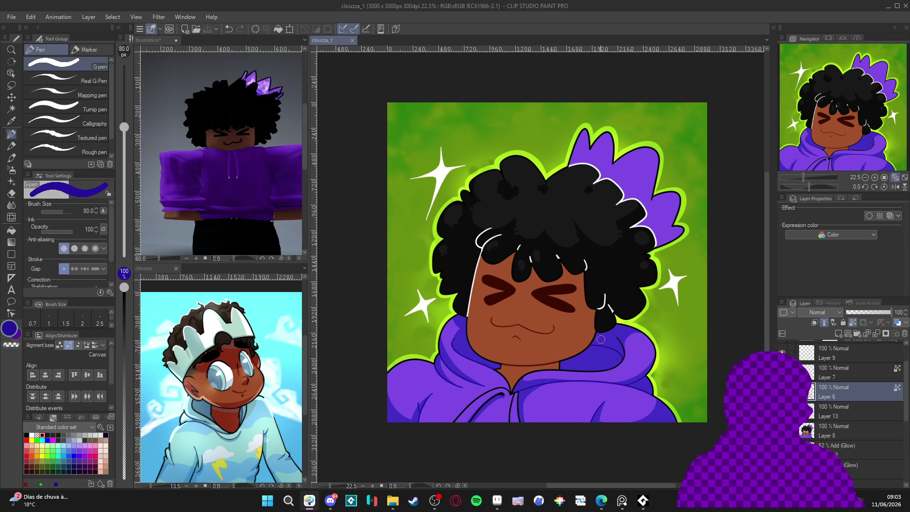
{"action": "scroll", "coordinate": [599, 340], "scroll_direction": "up", "scroll_amount": 1}
{"action": "scroll", "coordinate": [597, 351], "scroll_direction": "down", "scroll_amount": 1}
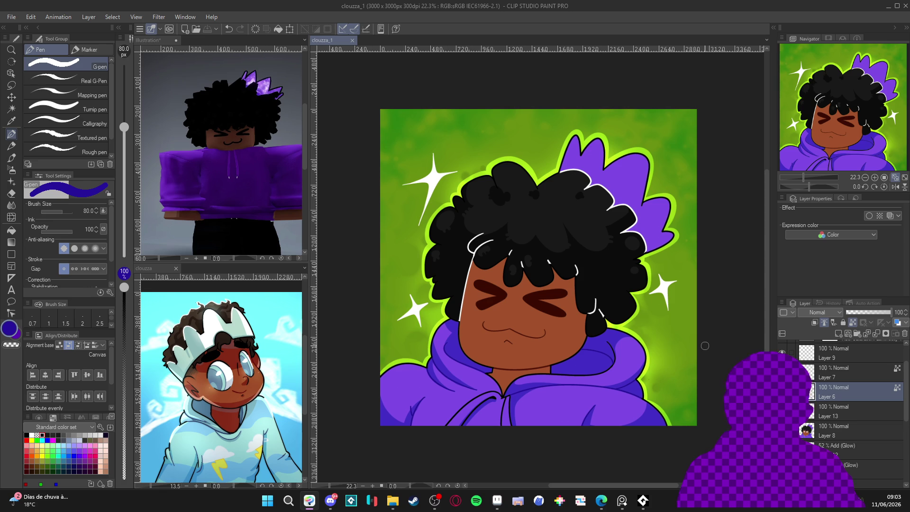
{"action": "left_click_drag", "start_coordinate": [549, 379], "coordinate": [557, 377]}
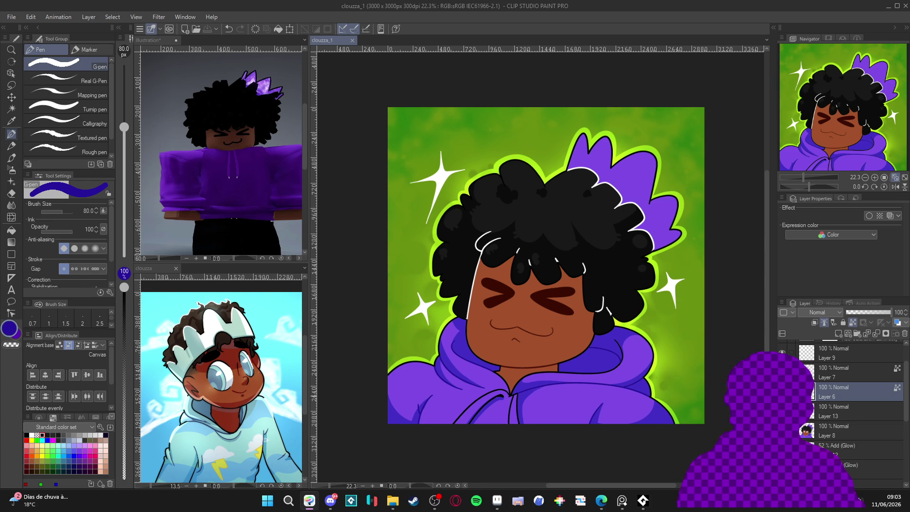
{"action": "left_click", "coordinate": [834, 427]}
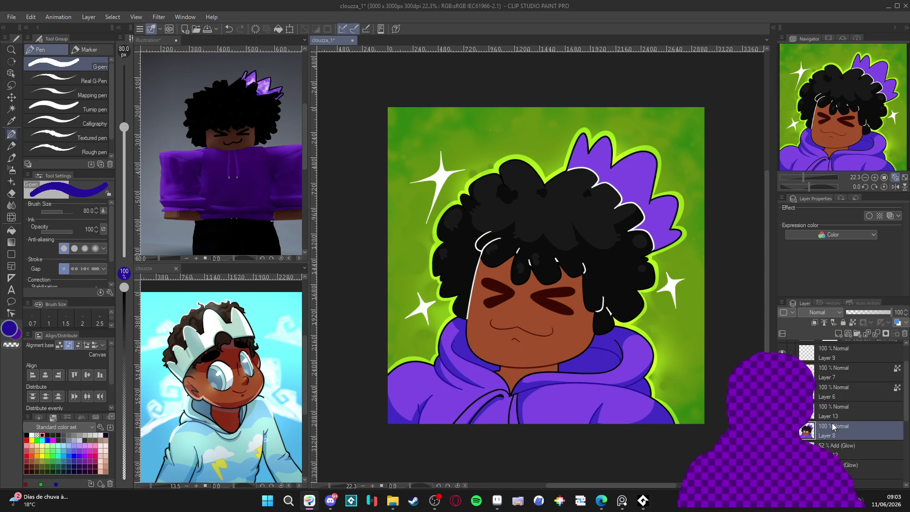
Pick a dark red from the reference image and rotate the canvas for drawing
{"action": "key", "text": "w"}
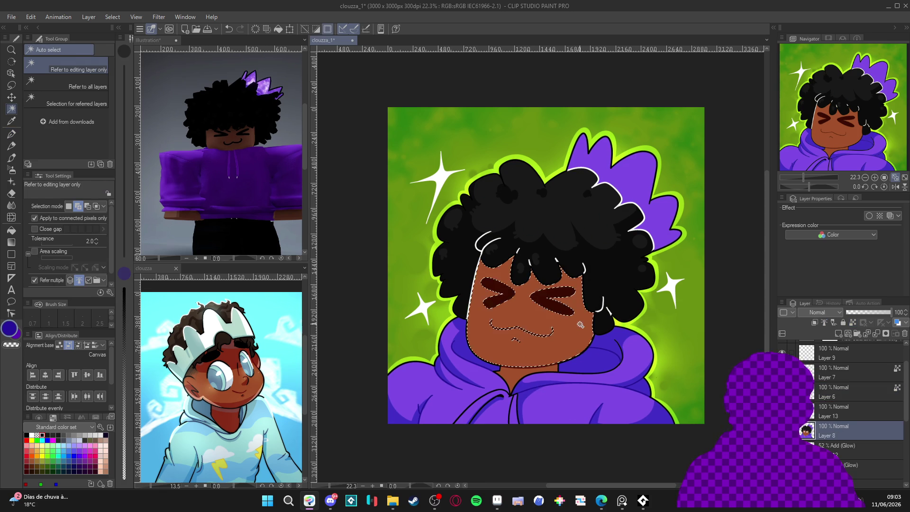
{"action": "key", "text": "p"}
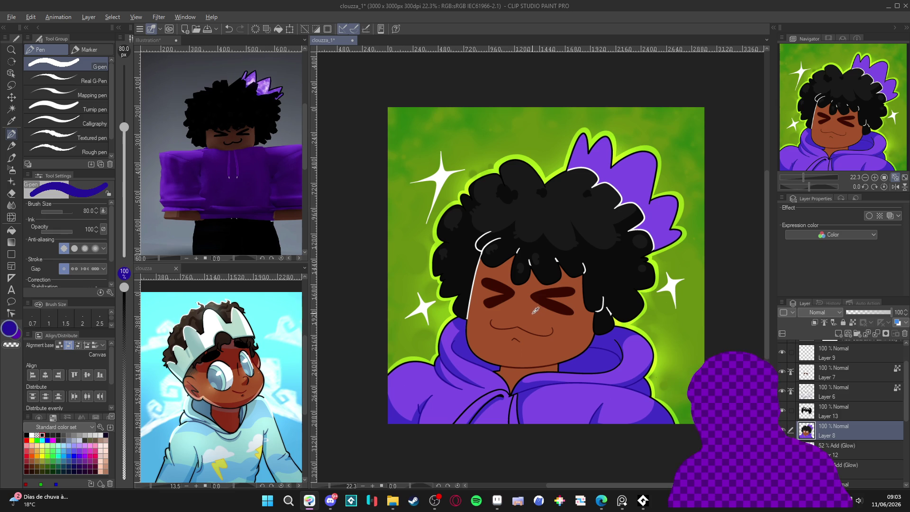
{"action": "left_click", "coordinate": [239, 376], "text": "alt"}
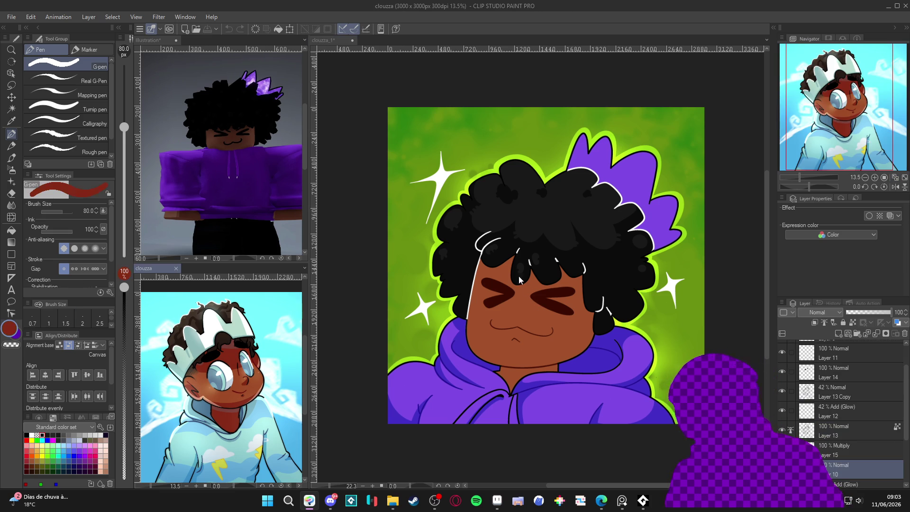
{"action": "left_click_drag", "start_coordinate": [578, 294], "coordinate": [524, 310]}
{"action": "mouse_move", "coordinate": [512, 206]}
{"action": "left_mouse_down"}
{"action": "mouse_move", "coordinate": [520, 321]}
{"action": "mouse_move", "coordinate": [611, 284]}
{"action": "mouse_move", "coordinate": [617, 250]}
{"action": "left_mouse_up"}
Undo the stray stroke and draw a dark line along the lower jaw
{"action": "key", "text": "ctrl+z"}
{"action": "key", "text": "g"}
{"action": "key", "text": "p"}
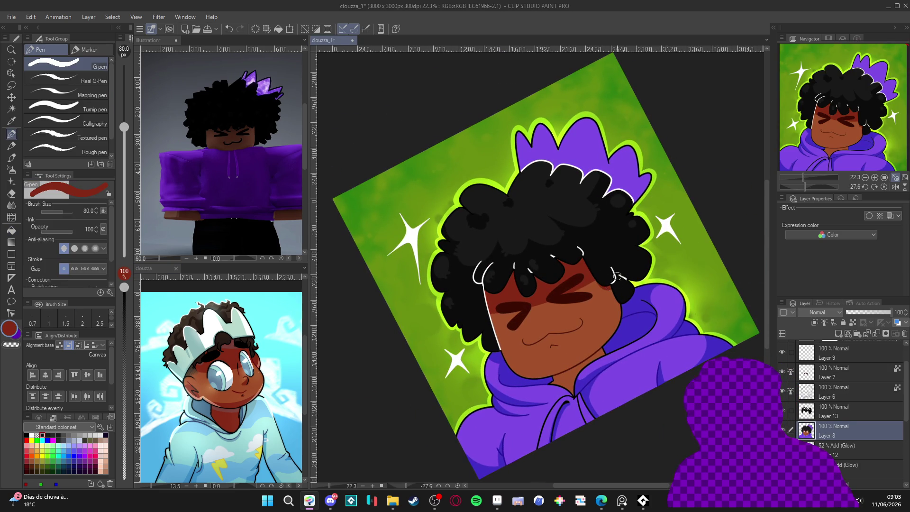
{"action": "mouse_move", "coordinate": [616, 294]}
{"action": "left_mouse_down"}
{"action": "mouse_move", "coordinate": [616, 317]}
{"action": "mouse_move", "coordinate": [590, 351]}
{"action": "mouse_move", "coordinate": [531, 374]}
{"action": "mouse_move", "coordinate": [499, 348]}
{"action": "left_mouse_up"}
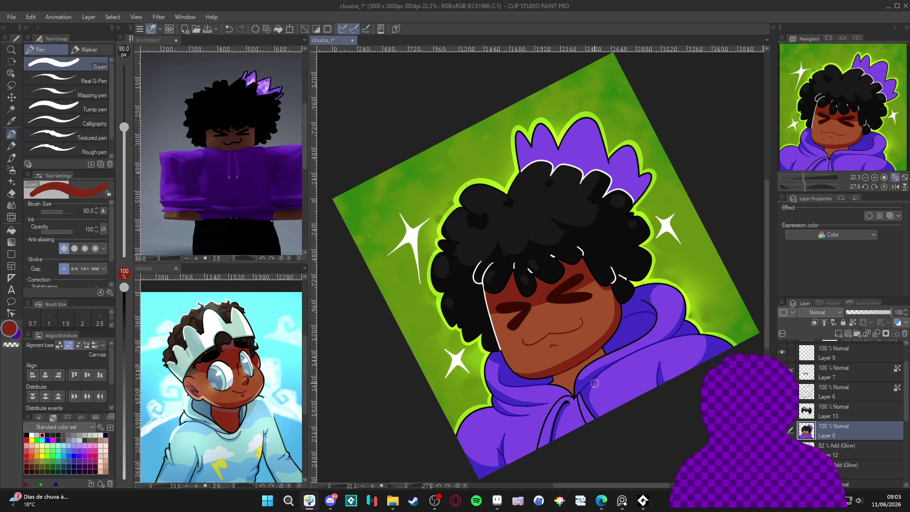
{"action": "key", "text": "g"}
{"action": "key", "text": "g"}
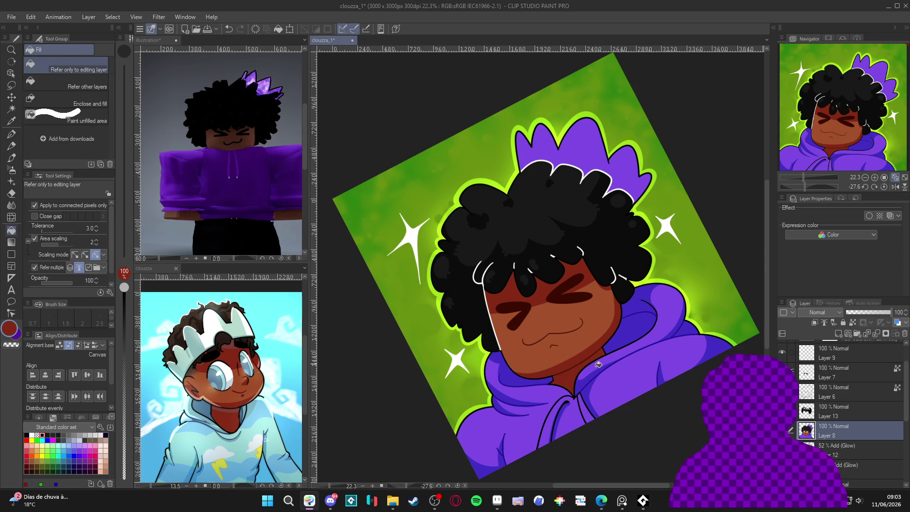
{"action": "key", "text": "p"}
{"action": "left_click_drag", "start_coordinate": [638, 401], "coordinate": [641, 398]}
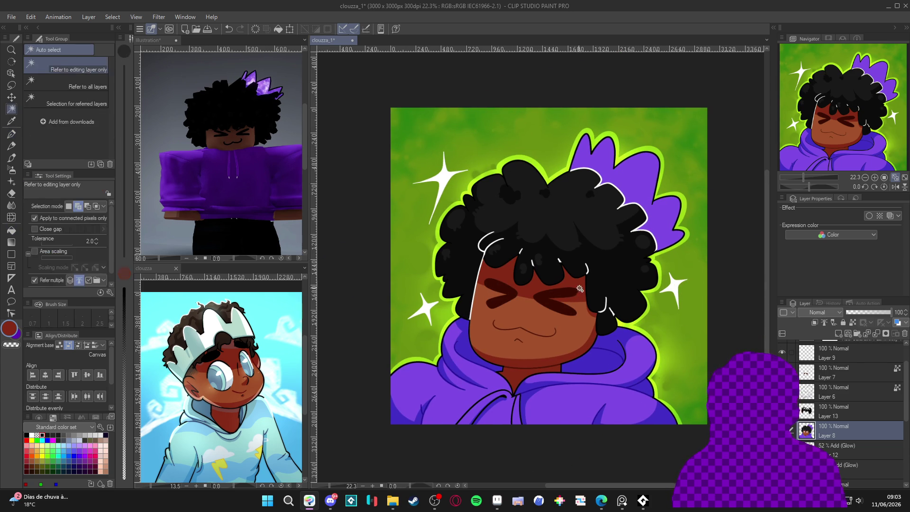
{"action": "left_click", "coordinate": [686, 329], "text": "alt"}
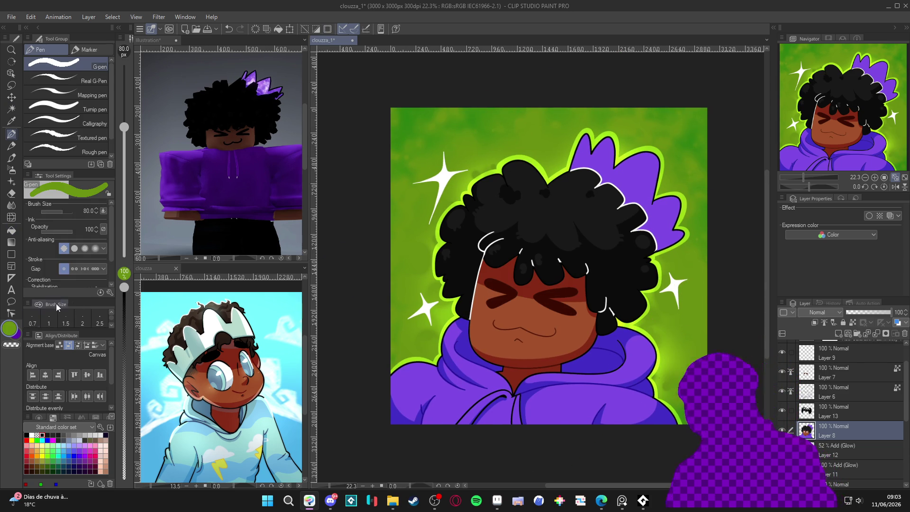
At 14 G-pen opacity, add a faint green stroke on the hair, then raise opacity to 22
{"action": "left_click_drag", "start_coordinate": [123, 287], "coordinate": [124, 469]}
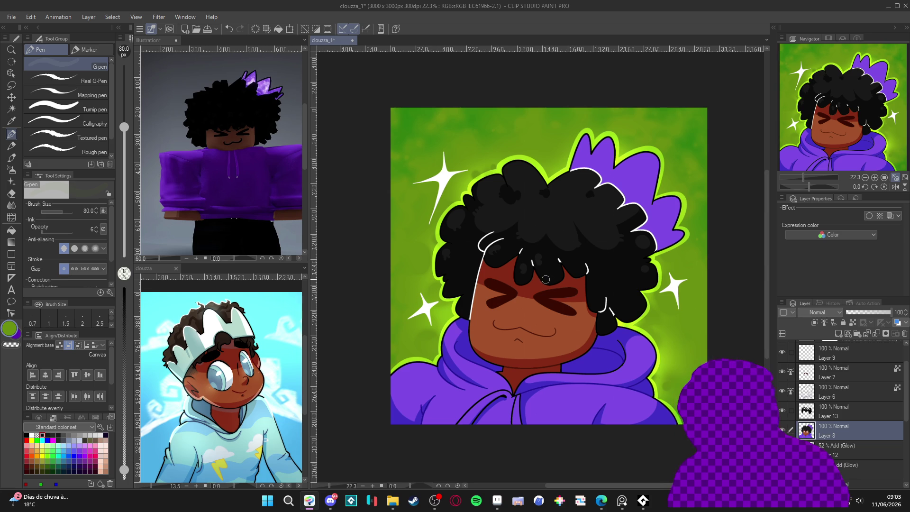
{"action": "left_click_drag", "start_coordinate": [123, 470], "coordinate": [123, 454]}
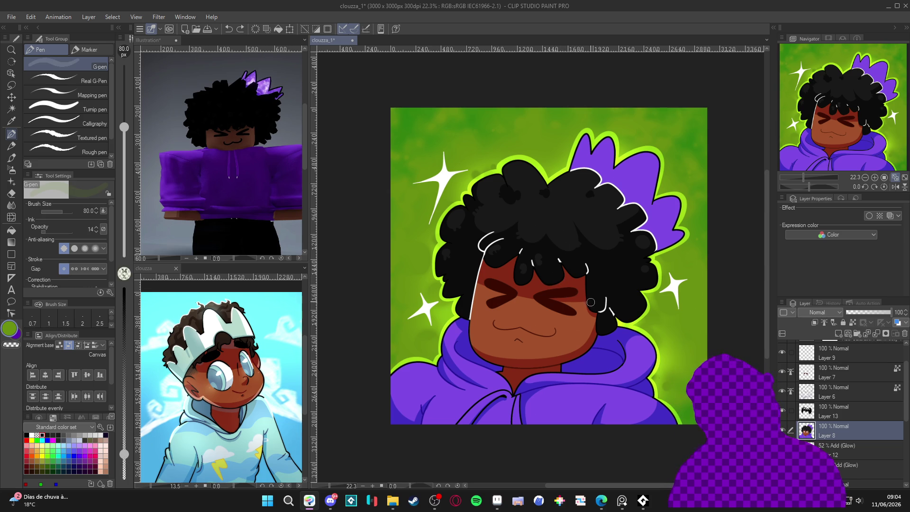
{"action": "left_click_drag", "start_coordinate": [585, 278], "coordinate": [592, 305]}
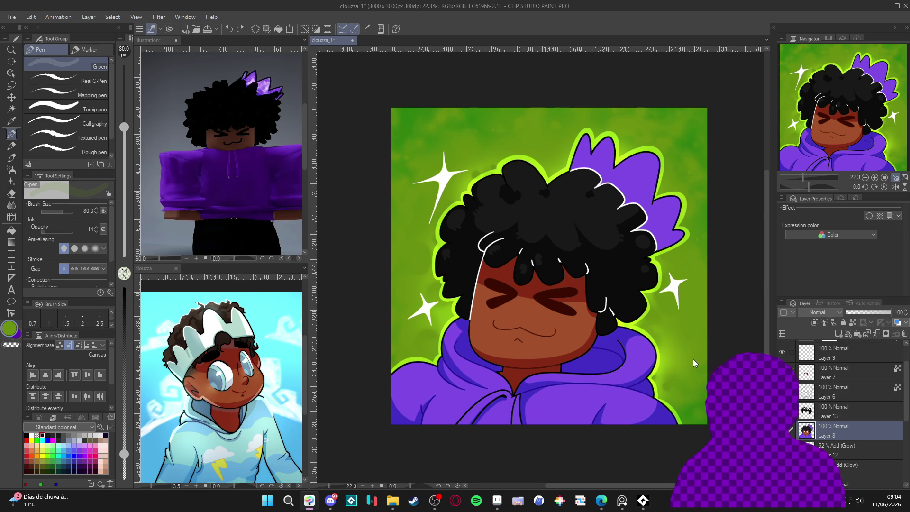
{"action": "left_click_drag", "start_coordinate": [126, 443], "coordinate": [124, 439]}
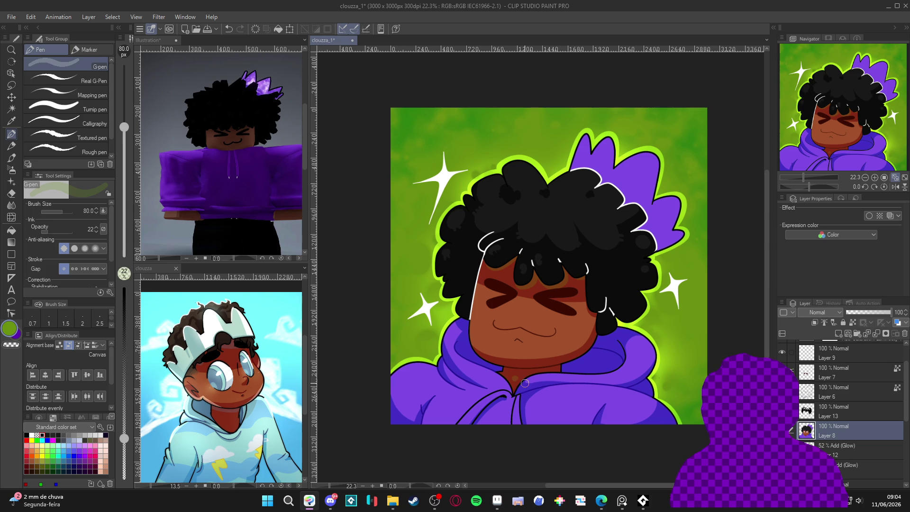
Rotate the canvas to about 68° and 45°, then reset it upright and pan up
{"action": "key", "text": "r"}
{"action": "mouse_move", "coordinate": [601, 393]}
{"action": "left_mouse_down"}
{"action": "mouse_move", "coordinate": [549, 398]}
{"action": "mouse_move", "coordinate": [447, 292]}
{"action": "left_mouse_up"}
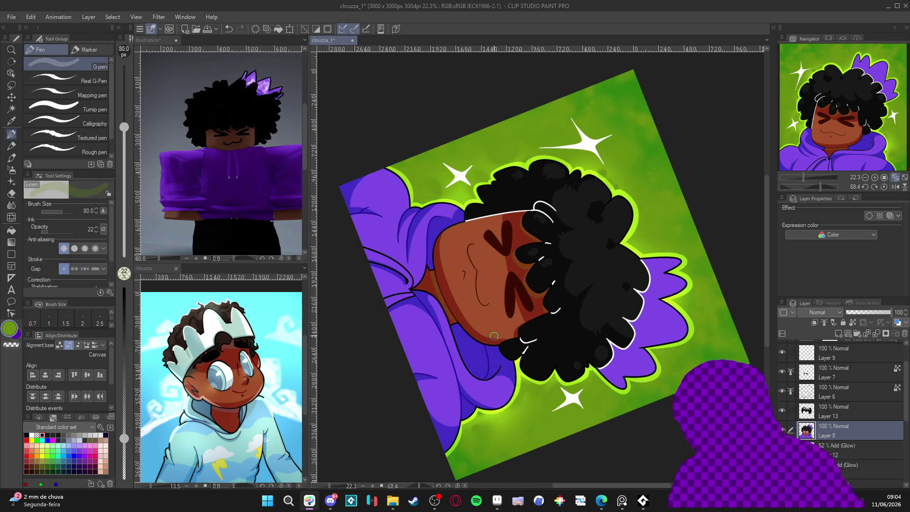
{"action": "key", "text": "r"}
{"action": "left_click_drag", "start_coordinate": [493, 337], "coordinate": [686, 315]}
{"action": "double_click", "coordinate": [687, 315]}
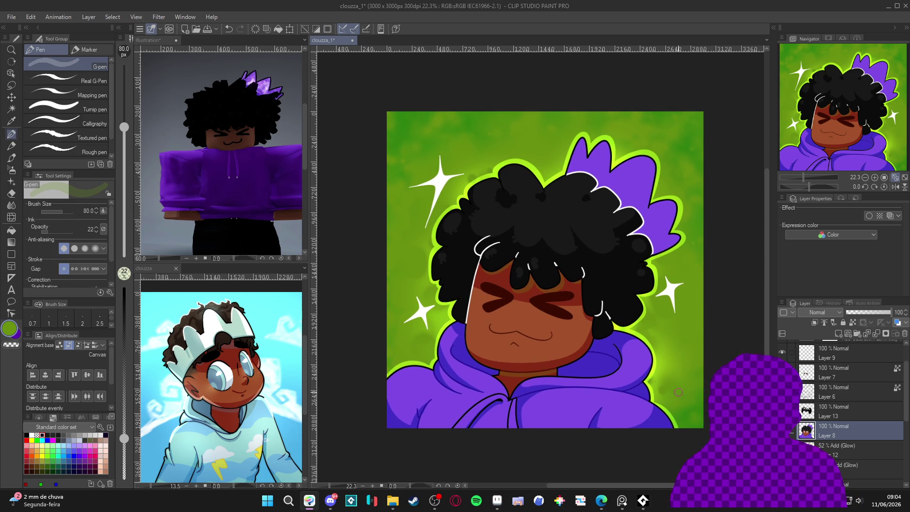
{"action": "left_click_drag", "start_coordinate": [678, 392], "coordinate": [685, 360]}
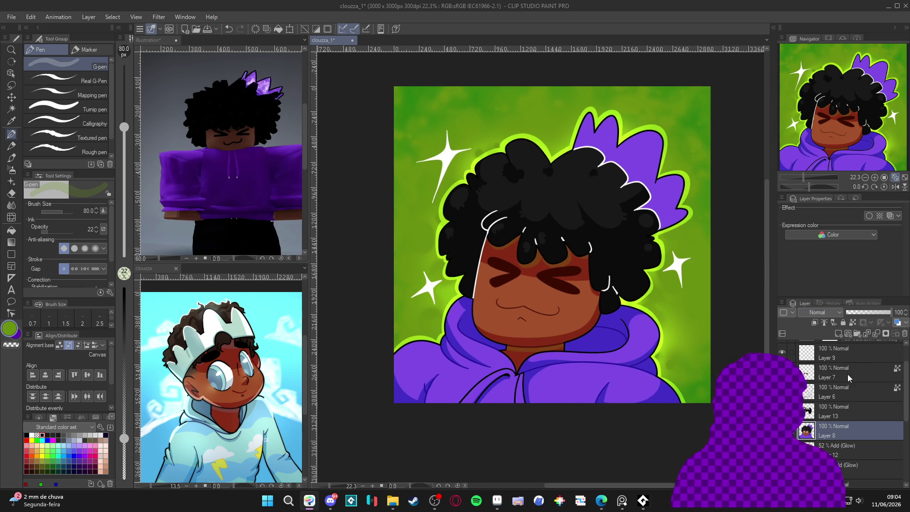
Sample the skin tone and adjust it to the orange B27134 in the colour settings
{"action": "key", "text": "b"}
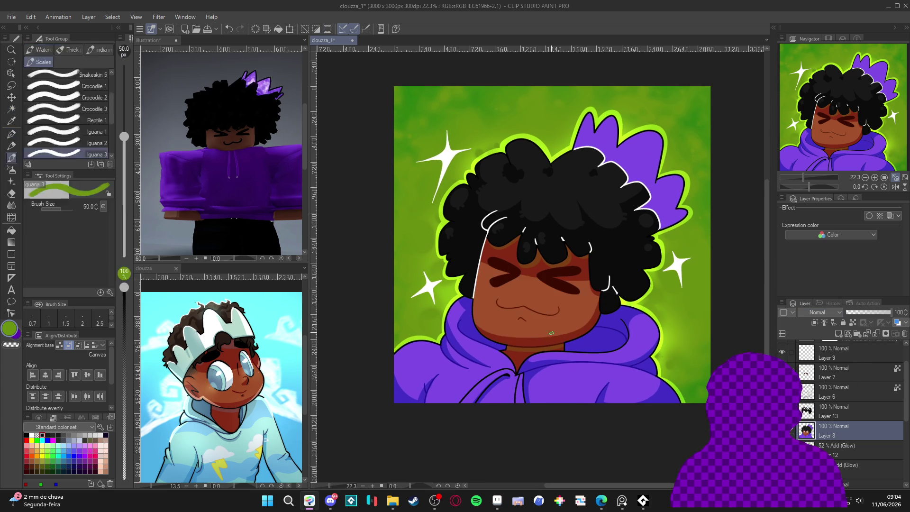
{"action": "left_click", "coordinate": [541, 300], "text": "alt"}
{"action": "key", "text": "b"}
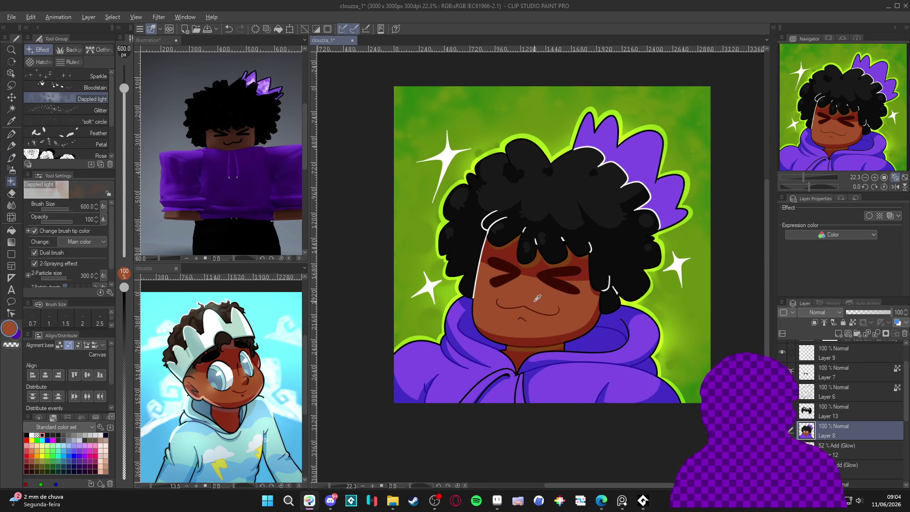
{"action": "double_click", "coordinate": [10, 332]}
{"action": "left_click", "coordinate": [280, 175]}
{"action": "left_click", "coordinate": [320, 251]}
{"action": "left_click_drag", "start_coordinate": [321, 250], "coordinate": [321, 249]}
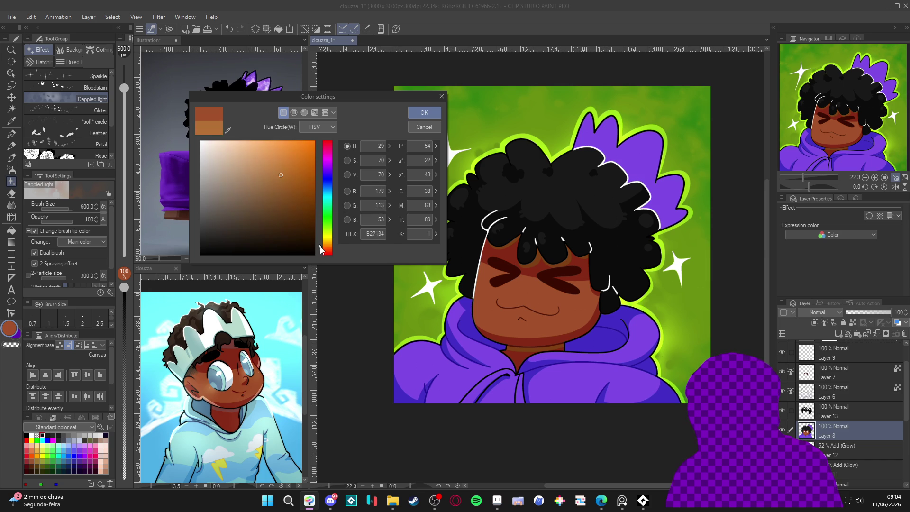
{"action": "left_click", "coordinate": [424, 113]}
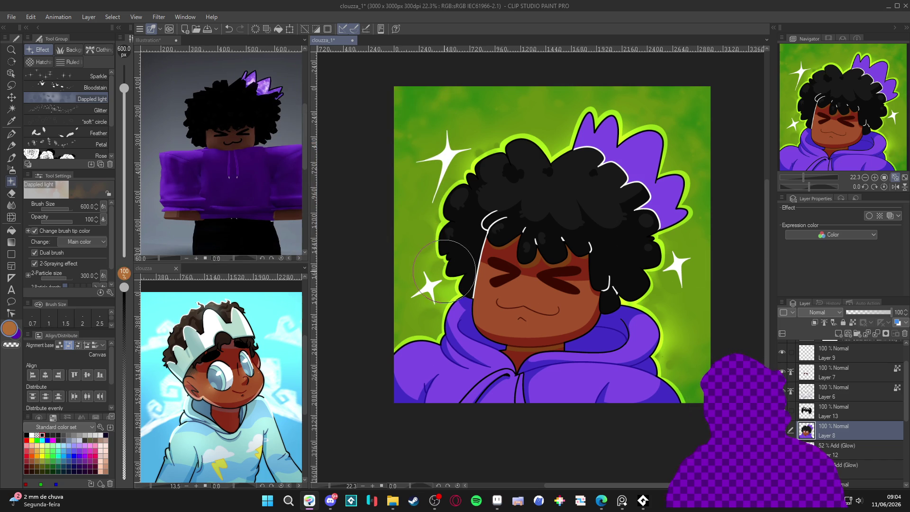
Use the soft airbrush at 170 px and strength 100, then reset the pen opacity to 100
{"action": "key", "text": "bracketleft"}
{"action": "key", "text": "bracketleft"}
{"action": "key", "text": "bracketleft"}
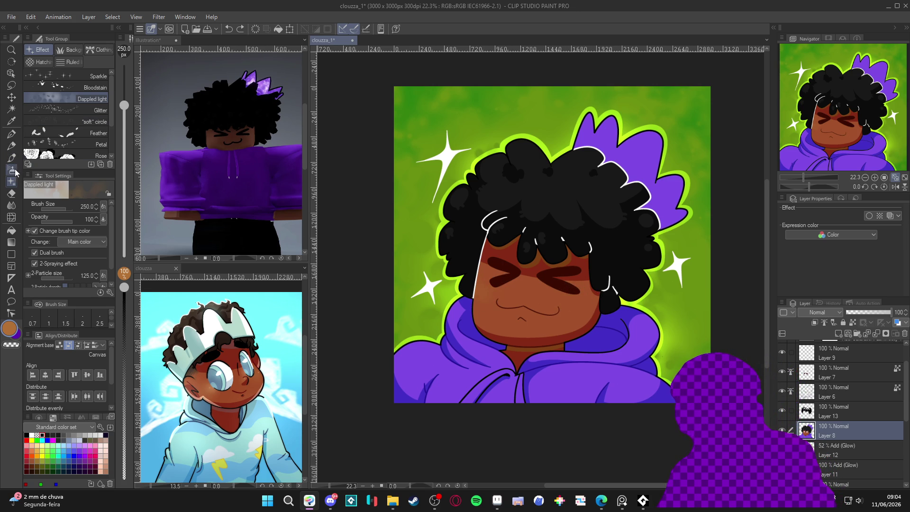
{"action": "left_click", "coordinate": [12, 169]}
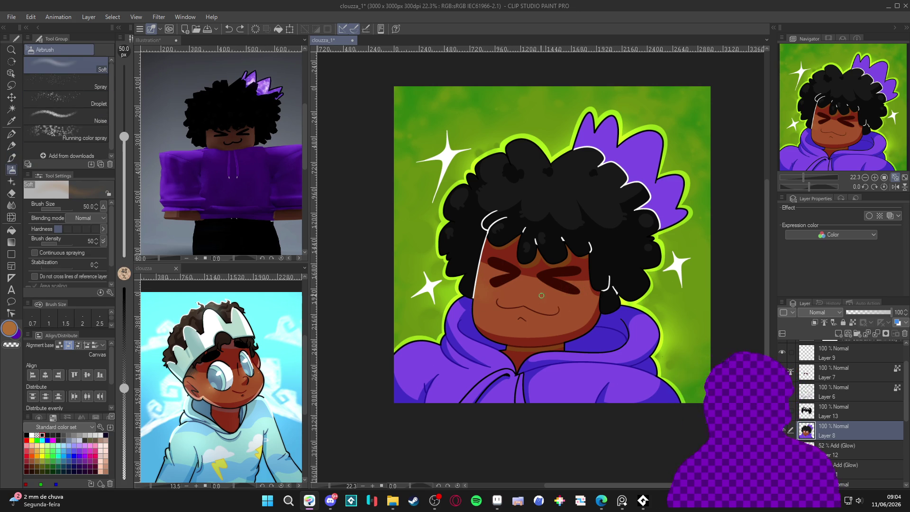
{"action": "key", "text": "bracketright"}
{"action": "key", "text": "bracketright"}
{"action": "key", "text": "bracketright"}
{"action": "key", "text": "bracketright"}
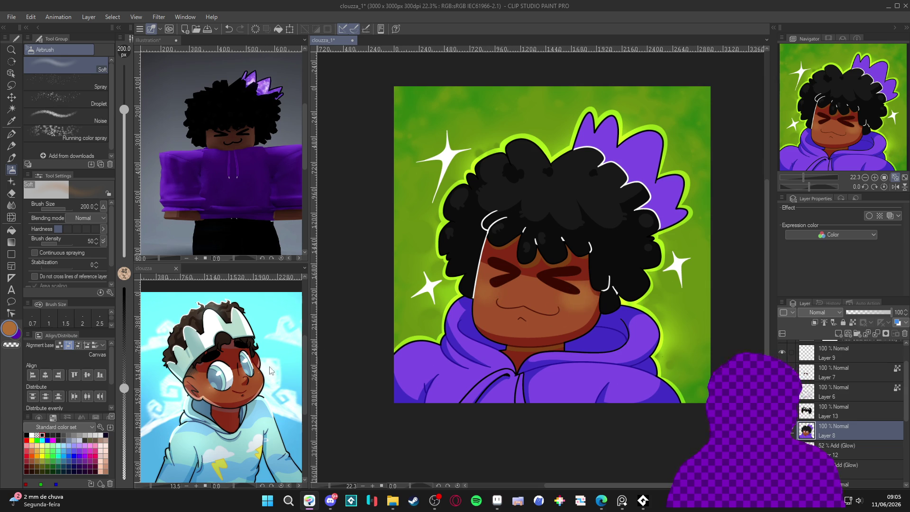
{"action": "left_click_drag", "start_coordinate": [124, 388], "coordinate": [124, 287]}
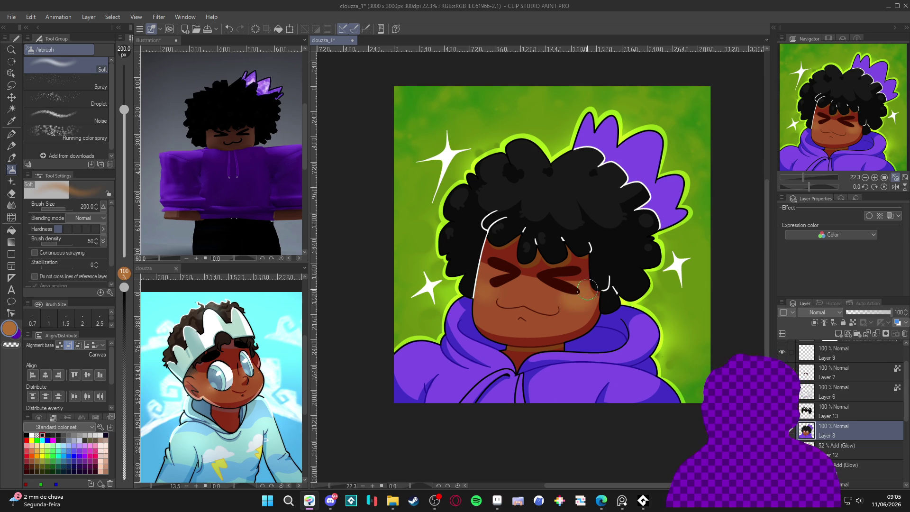
{"action": "key", "text": "p"}
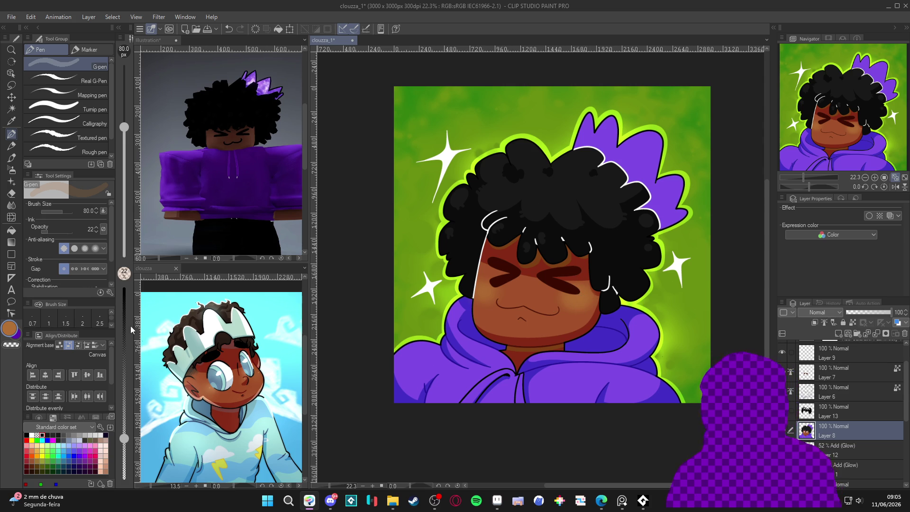
{"action": "left_click_drag", "start_coordinate": [124, 436], "coordinate": [124, 288]}
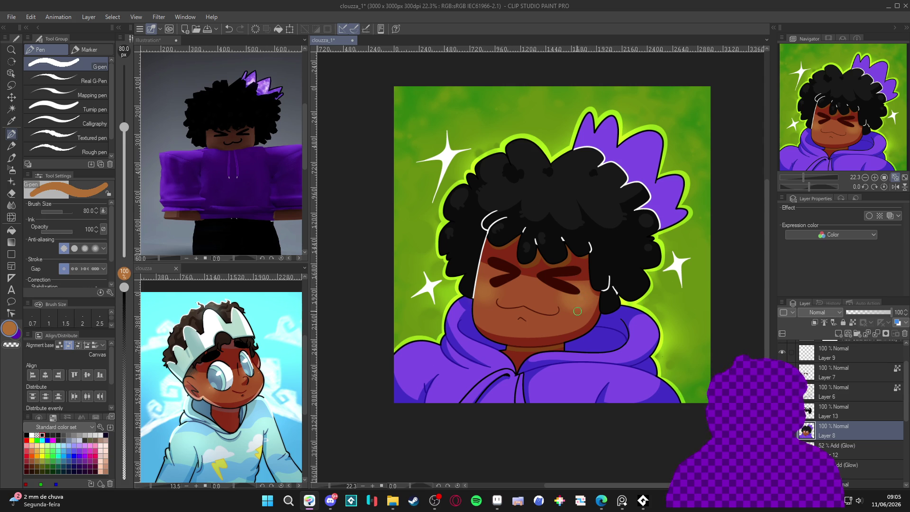
Shrink the brush to 60 px, save the portrait, and auto-select the lower face area
{"action": "key", "text": "bracketleft"}
{"action": "key", "text": "bracketleft"}
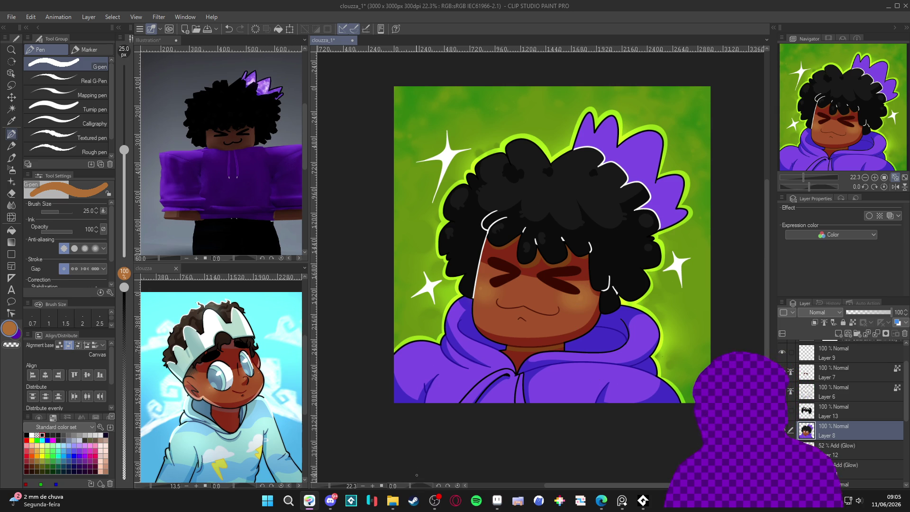
{"action": "left_click_drag", "start_coordinate": [489, 401], "coordinate": [486, 394]}
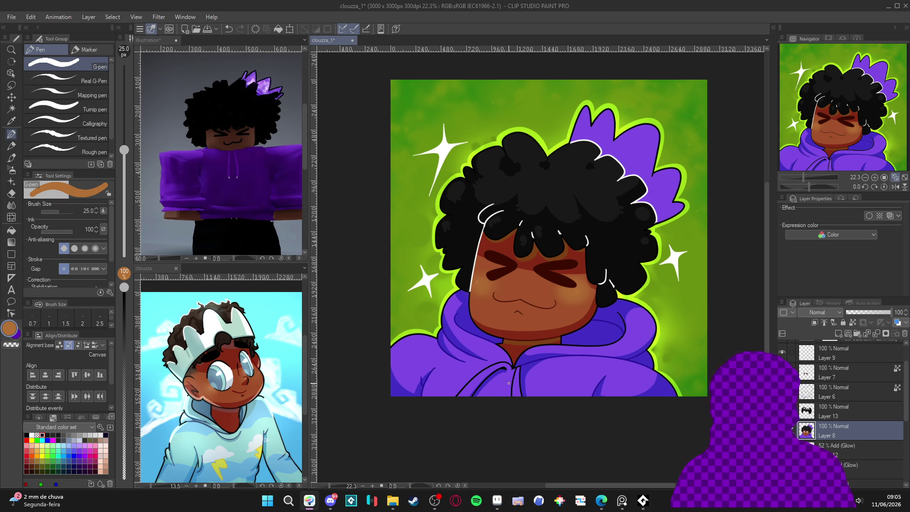
{"action": "scroll", "coordinate": [497, 349], "scroll_direction": "down", "scroll_amount": 2}
{"action": "key", "text": "ctrl+s"}
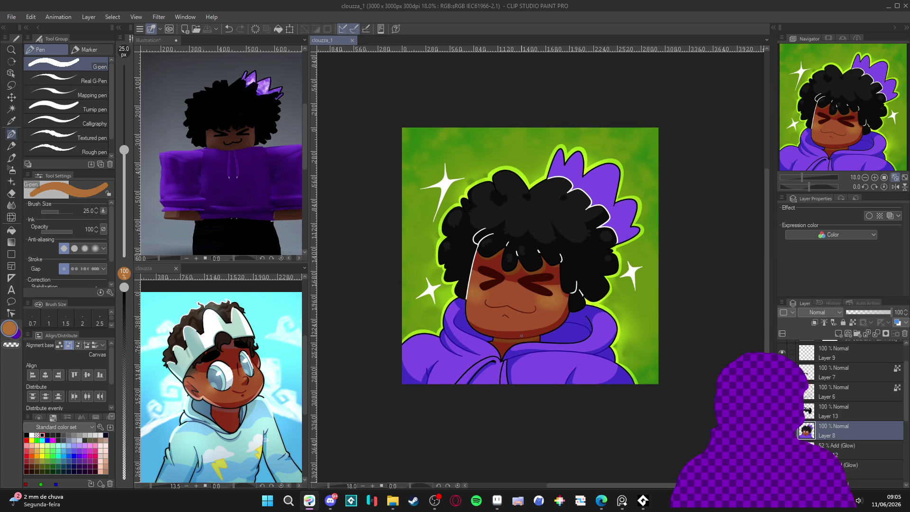
{"action": "key", "text": "w"}
{"action": "left_click", "coordinate": [524, 335]}
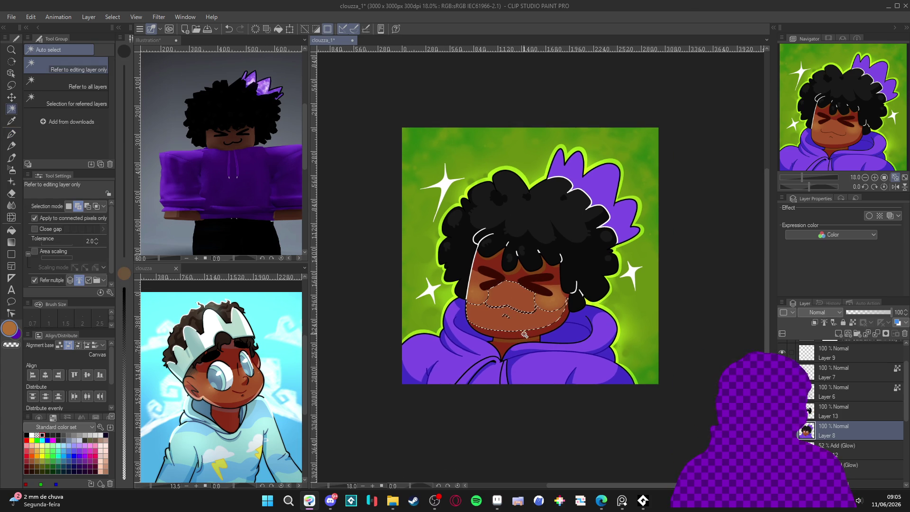
Clear the selection, pick the neck's dark red for the soft airbrush, and undo a stroke
{"action": "key", "text": "ctrl+h"}
{"action": "key", "text": "b"}
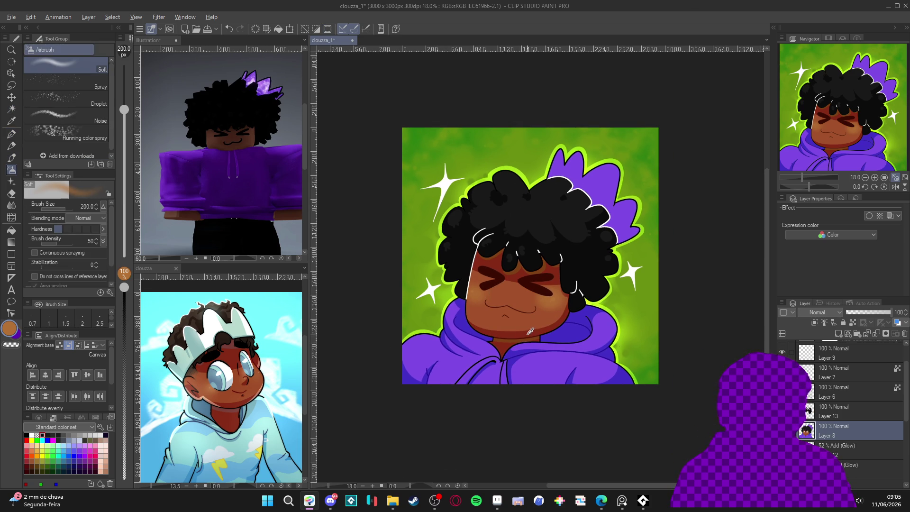
{"action": "left_click", "coordinate": [530, 332], "text": "alt"}
{"action": "scroll", "coordinate": [526, 335], "scroll_direction": "up", "scroll_amount": 1}
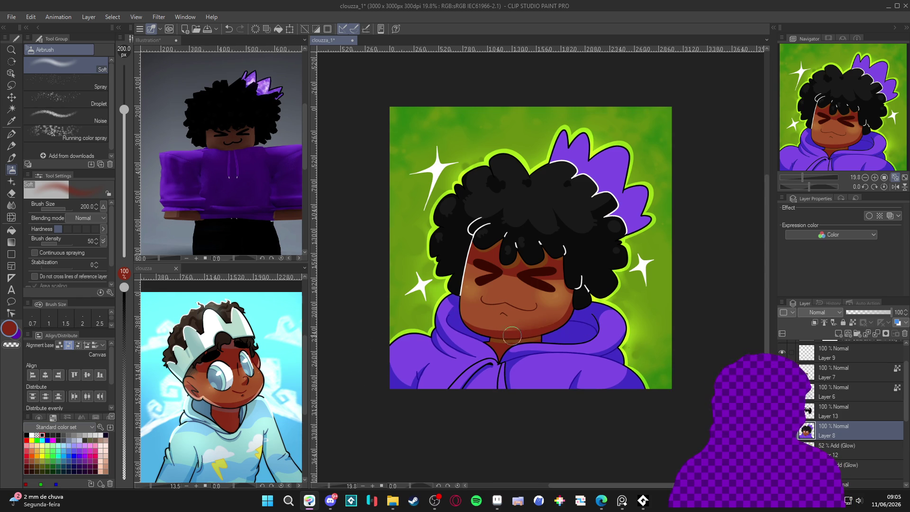
{"action": "key", "text": "ctrl+z"}
{"action": "mouse_move", "coordinate": [526, 352]}
{"action": "left_mouse_down"}
{"action": "mouse_move", "coordinate": [569, 365]}
{"action": "mouse_move", "coordinate": [549, 367]}
{"action": "left_mouse_up"}
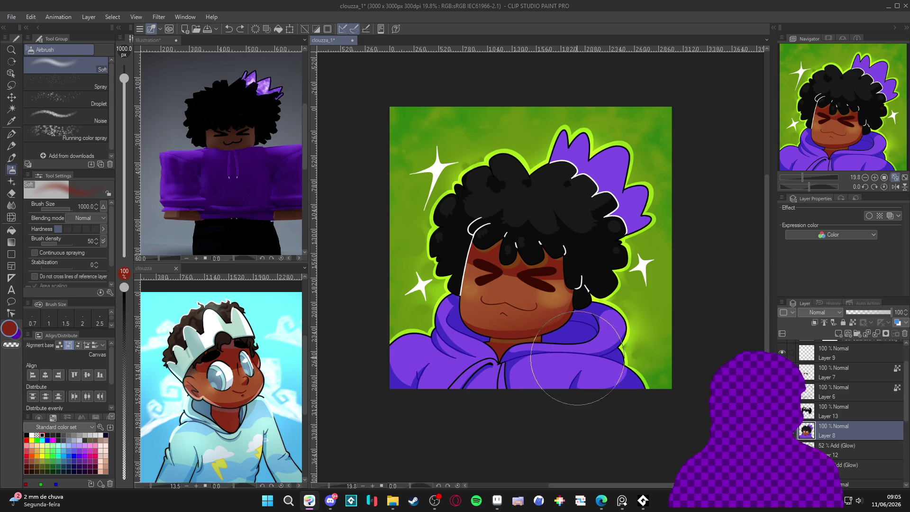
Select the face area beside the right eye, deselect, and set the airbrush to 500
{"action": "key", "text": "w"}
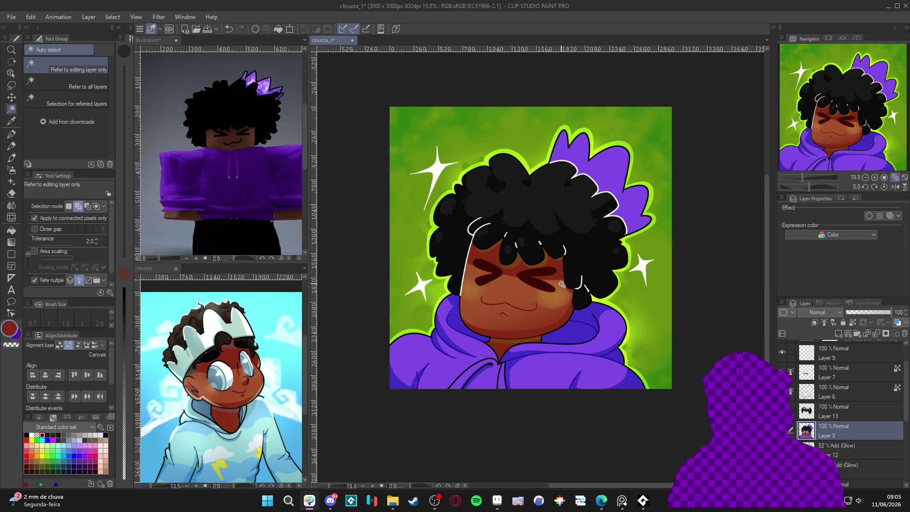
{"action": "left_click", "coordinate": [530, 280]}
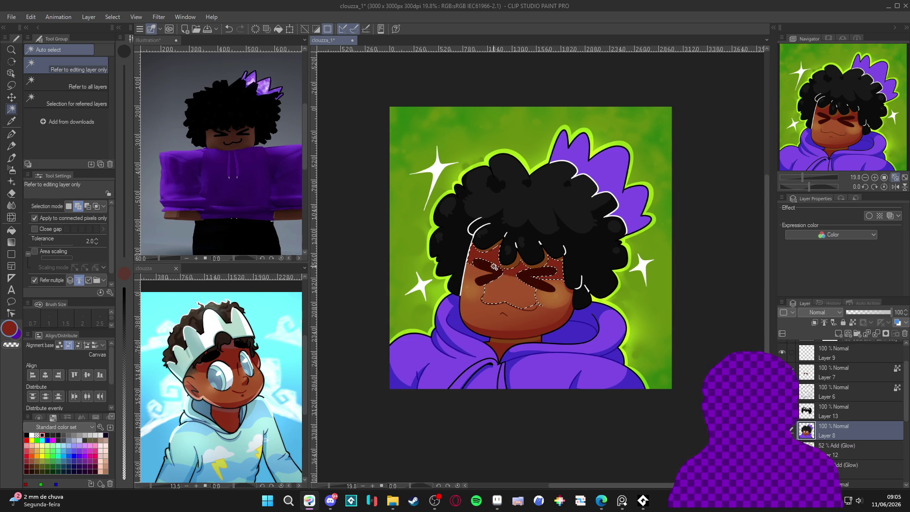
{"action": "key", "text": "ctrl+d"}
{"action": "key", "text": "b"}
{"action": "key", "text": "bracketleft"}
{"action": "key", "text": "bracketleft"}
{"action": "key", "text": "bracketleft"}
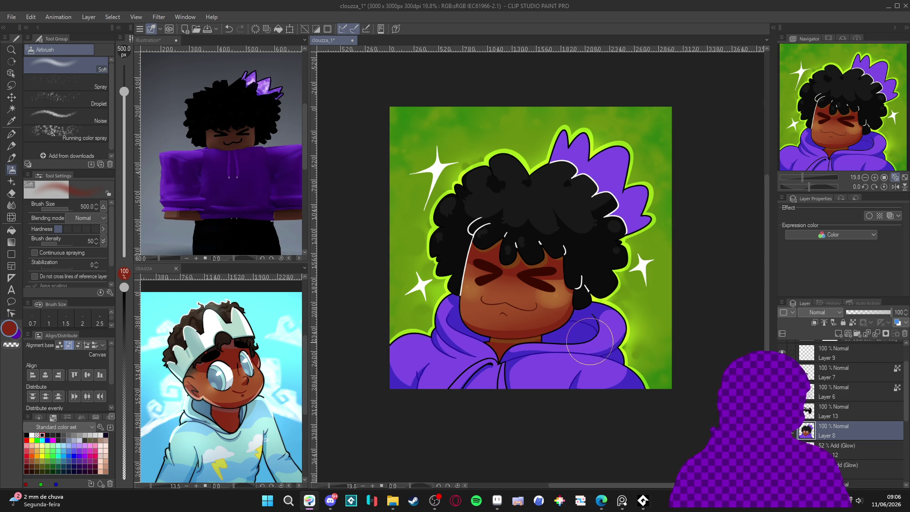
{"action": "left_click_drag", "start_coordinate": [593, 350], "coordinate": [607, 332]}
{"action": "scroll", "coordinate": [609, 332], "scroll_direction": "up", "scroll_amount": 1}
Select the hood and its dark band by colour, then clear the selection
{"action": "key", "text": "w"}
{"action": "scroll", "coordinate": [616, 327], "scroll_direction": "up", "scroll_amount": 1}
{"action": "left_click", "coordinate": [631, 339]}
{"action": "left_click", "coordinate": [625, 344]}
{"action": "scroll", "coordinate": [613, 287], "scroll_direction": "down", "scroll_amount": 2}
{"action": "key", "text": "ctrl+d"}
{"action": "key", "text": "b"}
Airbrush the hoodie's purple over the dark collar band and near the neck at size 200
{"action": "left_click", "coordinate": [616, 308], "text": "alt"}
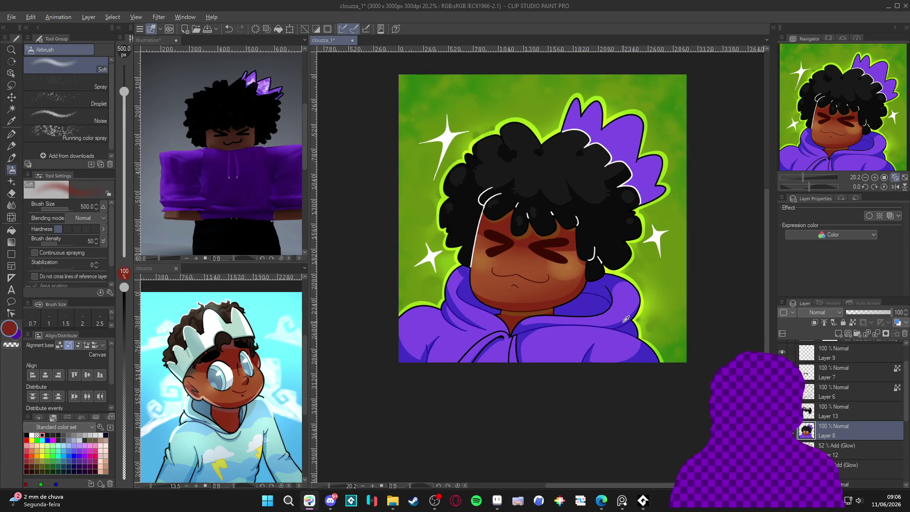
{"action": "mouse_move", "coordinate": [534, 347]}
{"action": "left_mouse_down"}
{"action": "mouse_move", "coordinate": [563, 337]}
{"action": "mouse_move", "coordinate": [592, 351]}
{"action": "mouse_move", "coordinate": [546, 345]}
{"action": "left_mouse_up"}
{"action": "key", "text": "bracketleft"}
{"action": "key", "text": "bracketleft"}
{"action": "key", "text": "bracketleft"}
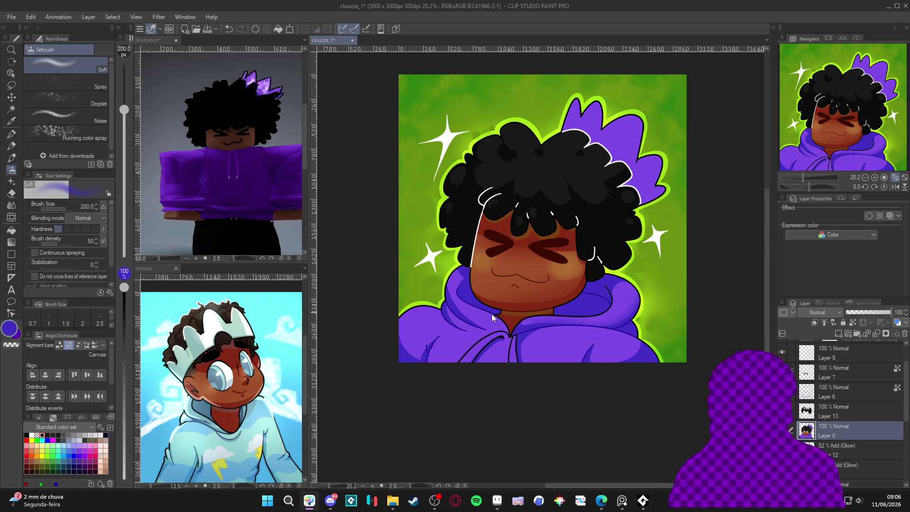
{"action": "key", "text": "b"}
{"action": "key", "text": "b"}
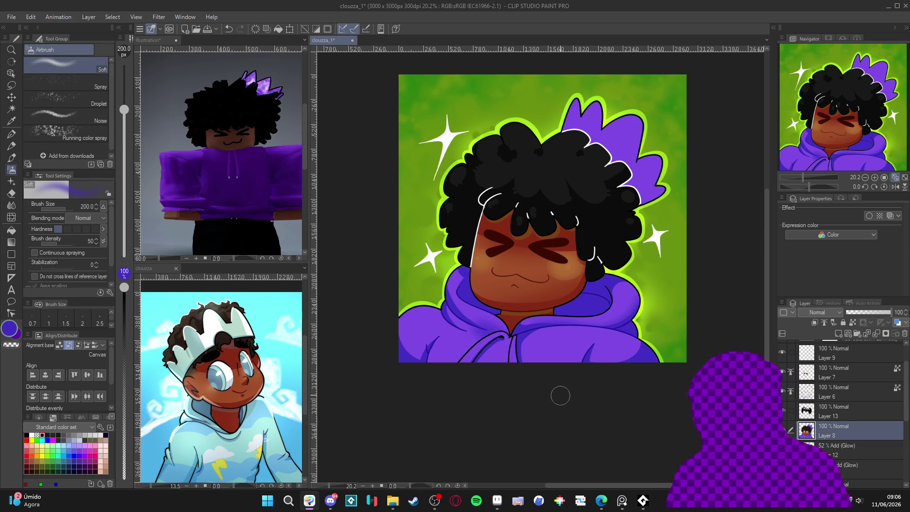
{"action": "left_click_drag", "start_coordinate": [483, 330], "coordinate": [502, 341]}
{"action": "left_click_drag", "start_coordinate": [636, 376], "coordinate": [642, 381]}
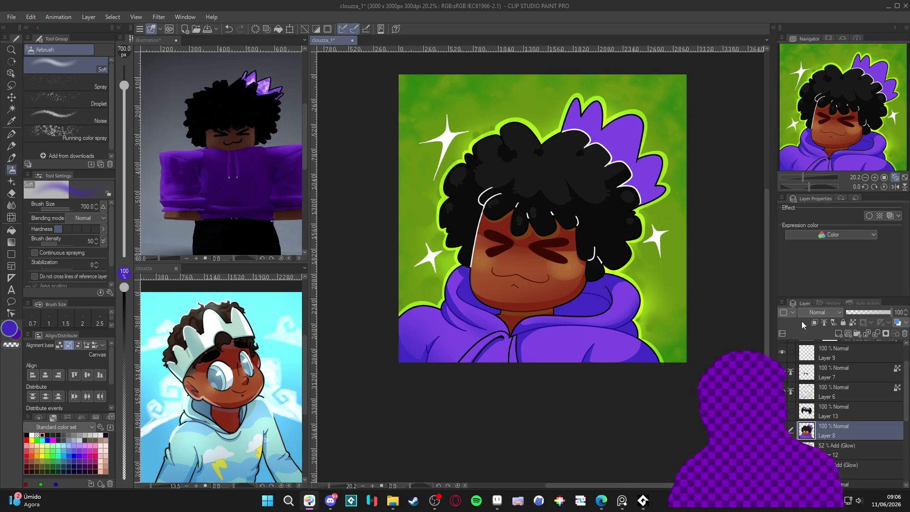
Save the portrait and add a faint airbrush dab near the hair
{"action": "scroll", "coordinate": [628, 290], "scroll_direction": "up", "scroll_amount": 3}
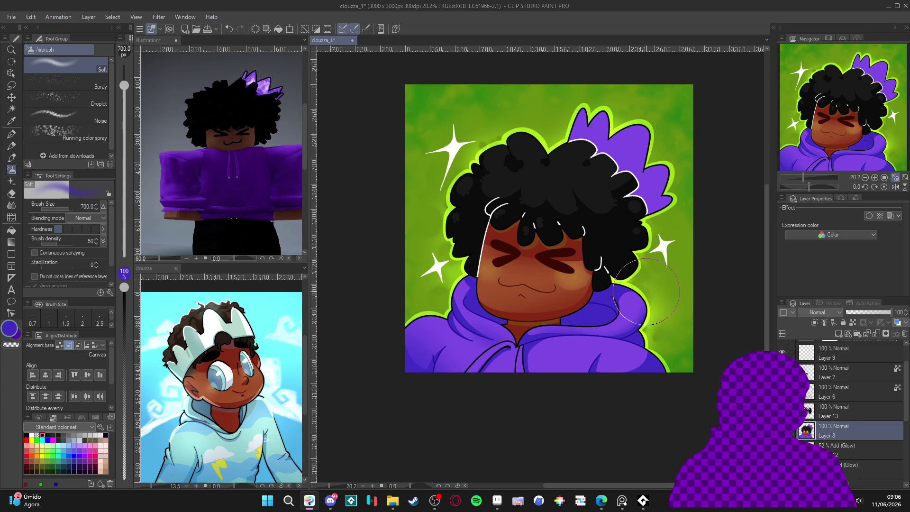
{"action": "scroll", "coordinate": [635, 285], "scroll_direction": "up", "scroll_amount": 1}
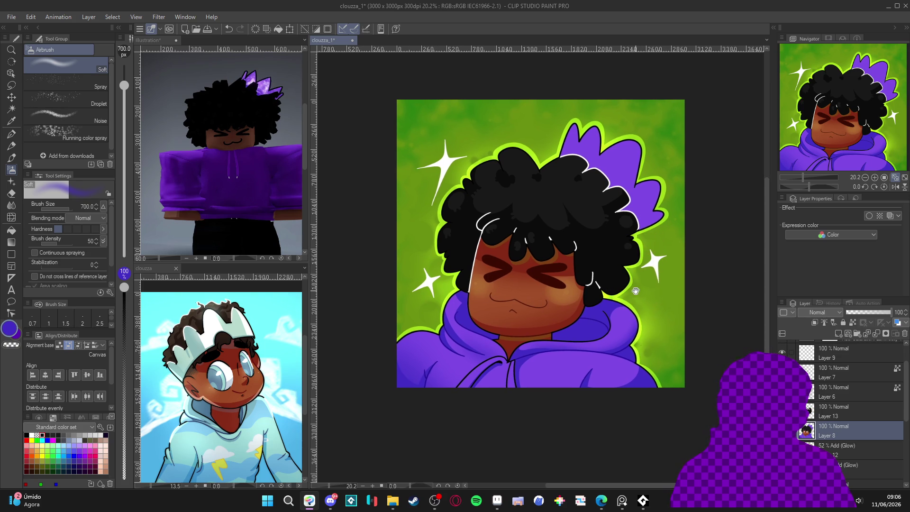
{"action": "scroll", "coordinate": [607, 284], "scroll_direction": "up", "scroll_amount": 2}
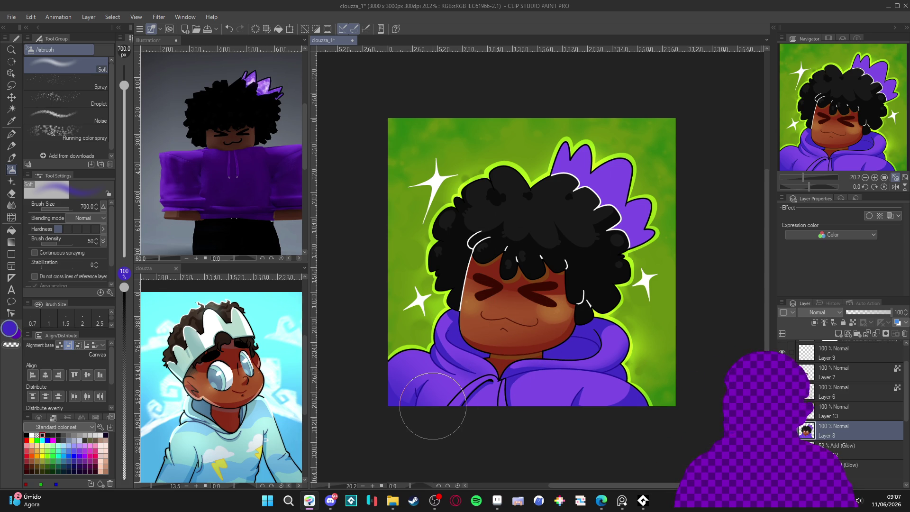
{"action": "scroll", "coordinate": [433, 406], "scroll_direction": "down", "scroll_amount": 2}
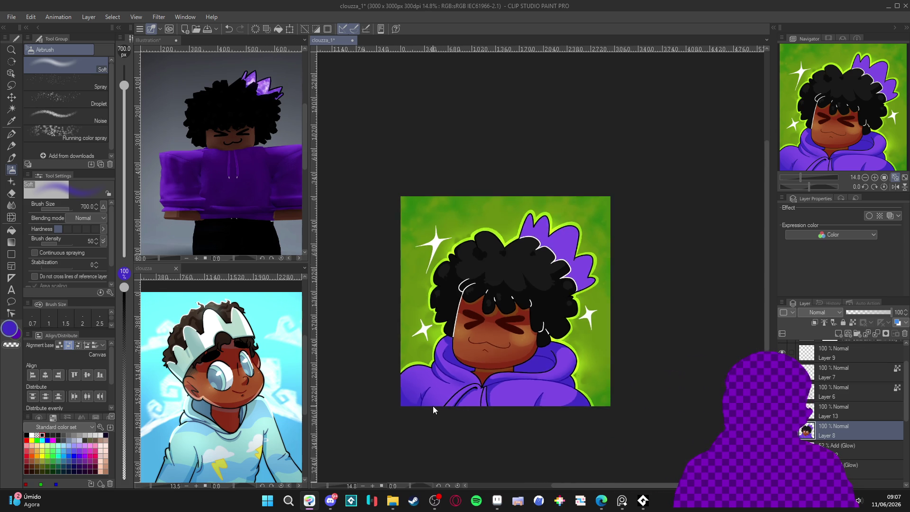
{"action": "scroll", "coordinate": [433, 405], "scroll_direction": "up", "scroll_amount": 3}
{"action": "scroll", "coordinate": [431, 402], "scroll_direction": "down", "scroll_amount": 2}
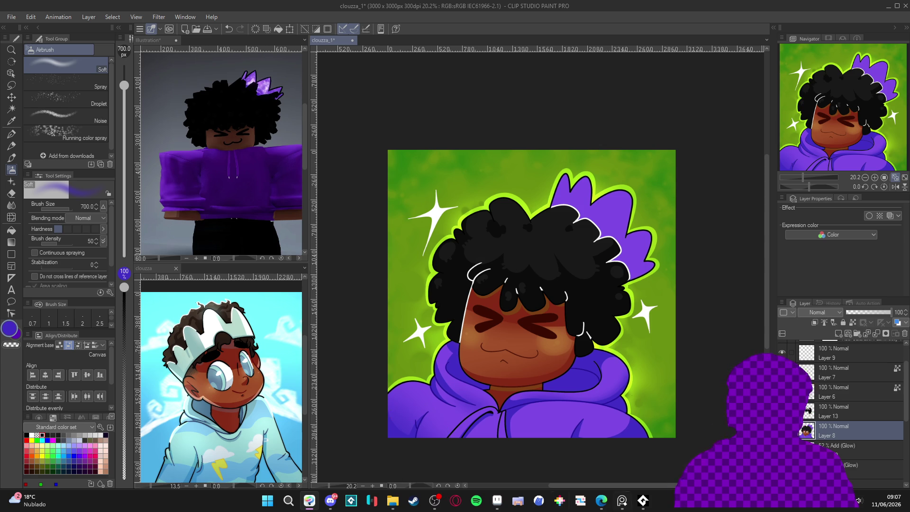
{"action": "scroll", "coordinate": [577, 328], "scroll_direction": "down", "scroll_amount": 1}
{"action": "scroll", "coordinate": [577, 329], "scroll_direction": "up", "scroll_amount": 2}
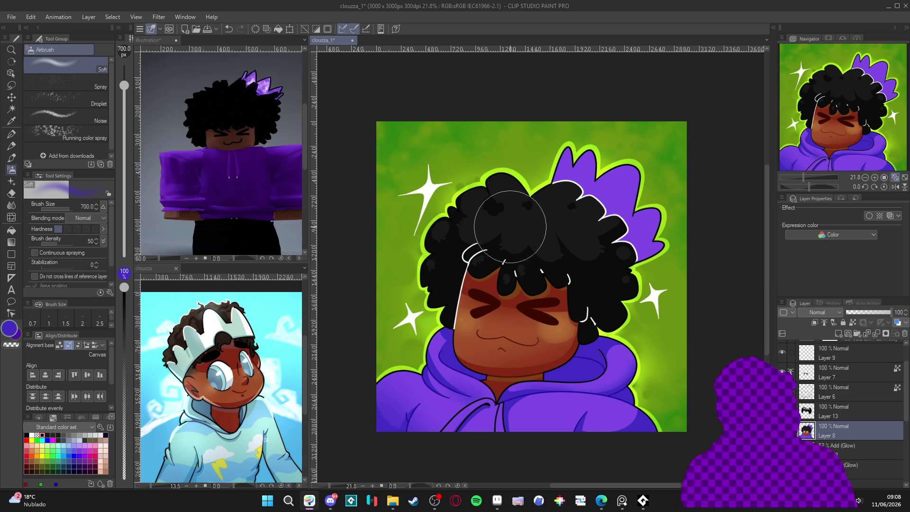
{"action": "scroll", "coordinate": [602, 308], "scroll_direction": "down", "scroll_amount": 1}
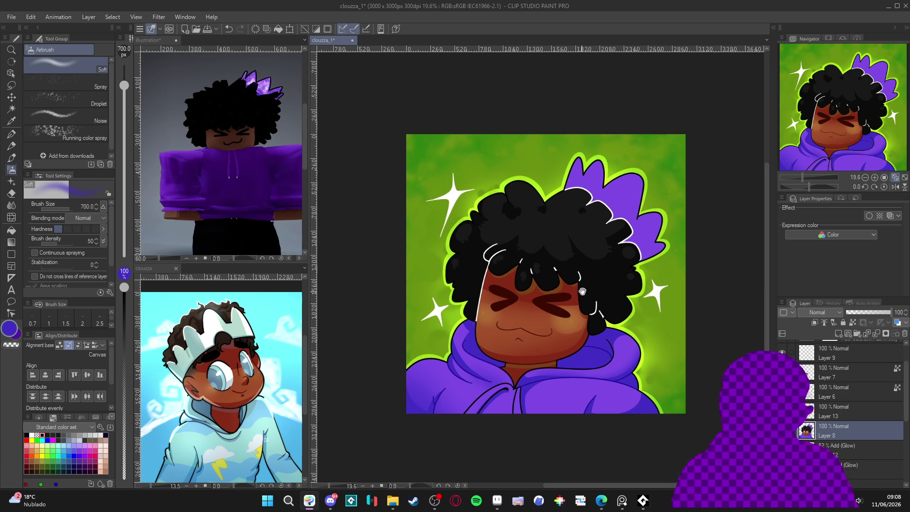
{"action": "key", "text": "ctrl+s"}
{"action": "scroll", "coordinate": [578, 333], "scroll_direction": "up", "scroll_amount": 1}
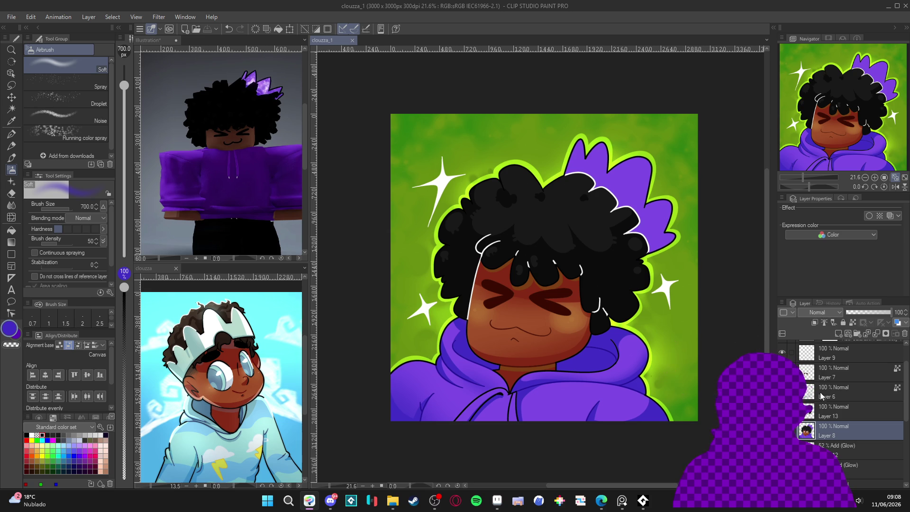
{"action": "left_click", "coordinate": [647, 196]}
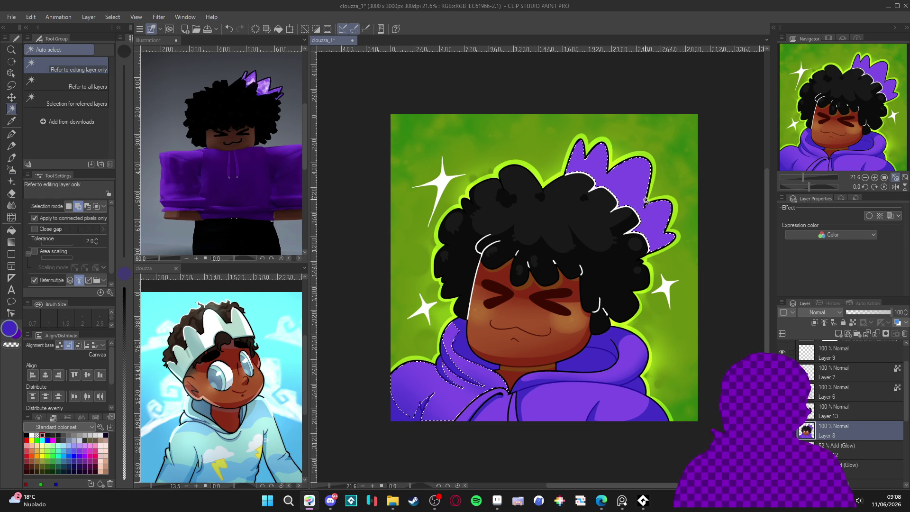
Paint dappled light over the crown, then brush a violet glow on a new Add (Glow) Layer 14
{"action": "left_click", "coordinate": [12, 182]}
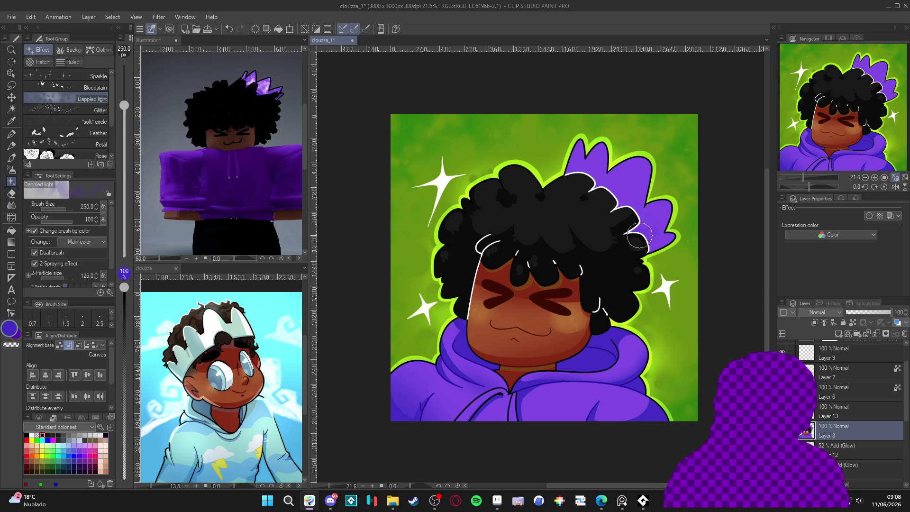
{"action": "mouse_move", "coordinate": [643, 242]}
{"action": "left_mouse_down"}
{"action": "mouse_move", "coordinate": [666, 244]}
{"action": "mouse_move", "coordinate": [616, 204]}
{"action": "mouse_move", "coordinate": [579, 193]}
{"action": "left_mouse_up"}
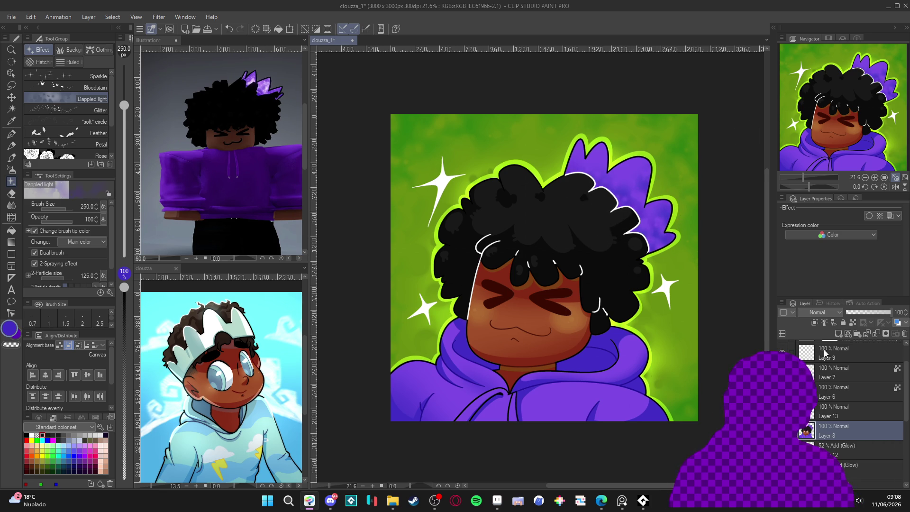
{"action": "left_click", "coordinate": [839, 333]}
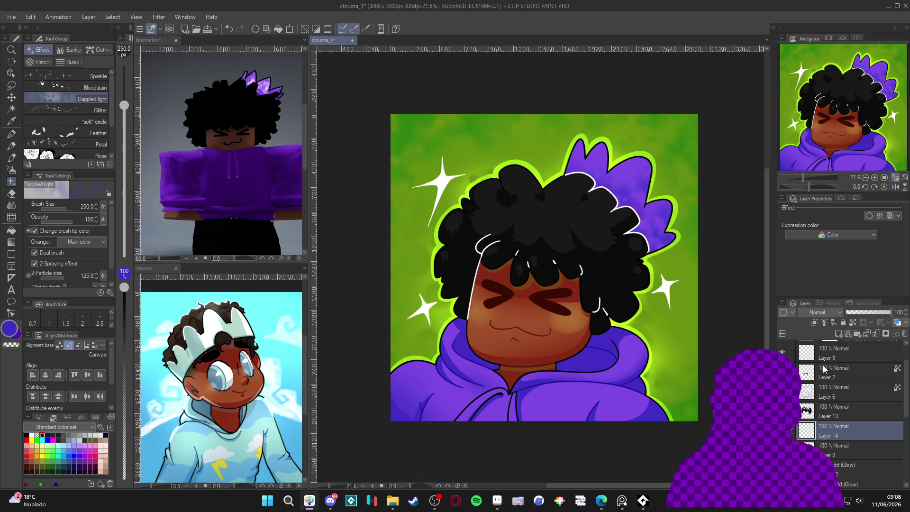
{"action": "left_click", "coordinate": [820, 312]}
{"action": "left_click", "coordinate": [820, 159]}
{"action": "mouse_move", "coordinate": [642, 158]}
{"action": "left_mouse_down"}
{"action": "mouse_move", "coordinate": [633, 169]}
{"action": "mouse_move", "coordinate": [601, 167]}
{"action": "mouse_move", "coordinate": [626, 199]}
{"action": "mouse_move", "coordinate": [588, 190]}
{"action": "mouse_move", "coordinate": [604, 148]}
{"action": "mouse_move", "coordinate": [663, 199]}
{"action": "mouse_move", "coordinate": [639, 224]}
{"action": "left_mouse_up"}
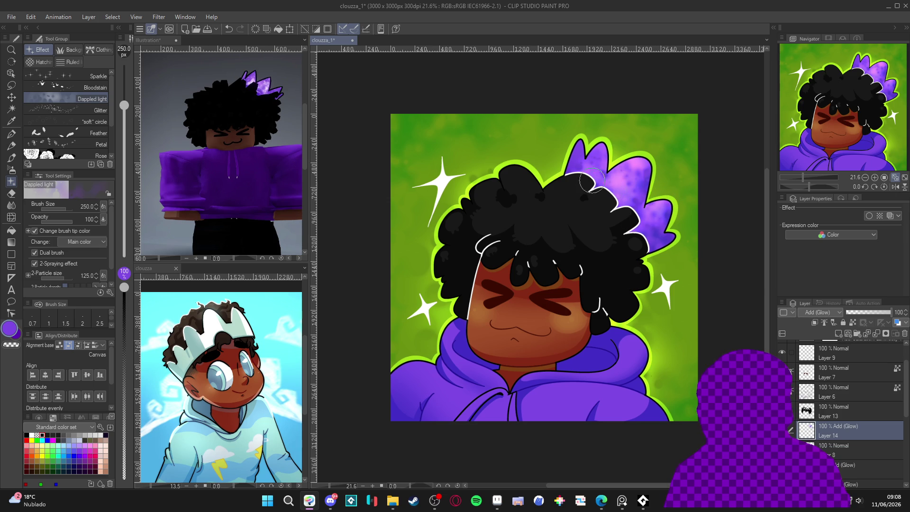
Shrink the pen to 10, then choose the Sparkle decoration brush at size 400
{"action": "key", "text": "p"}
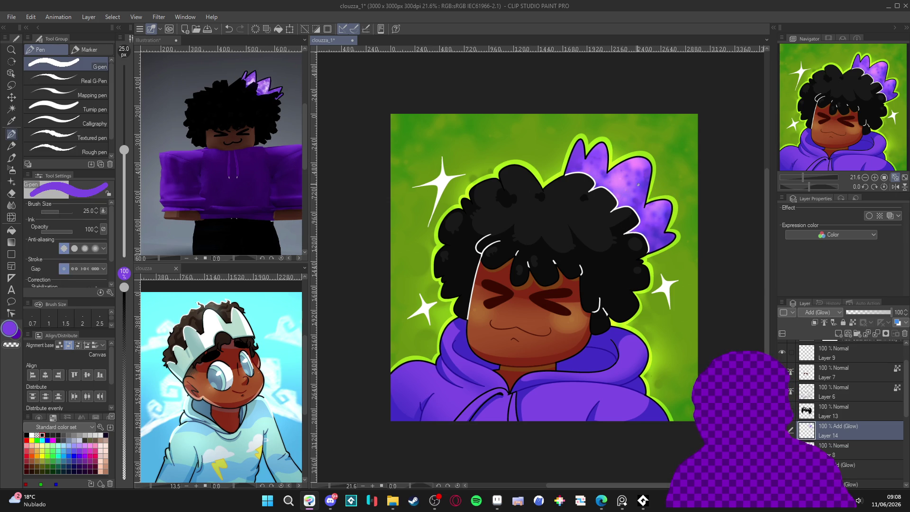
{"action": "key", "text": "bracketleft"}
{"action": "key", "text": "bracketleft"}
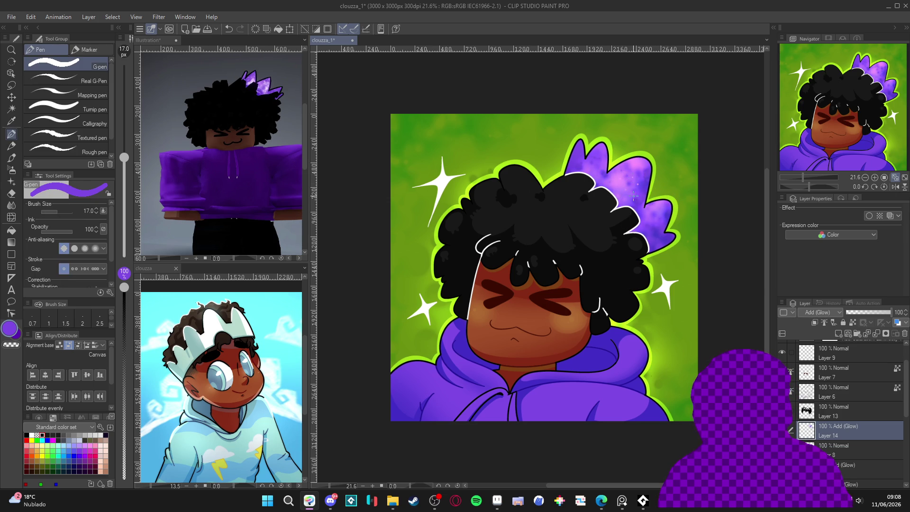
{"action": "key", "text": "bracketleft"}
{"action": "key", "text": "bracketleft"}
{"action": "key", "text": "bracketleft"}
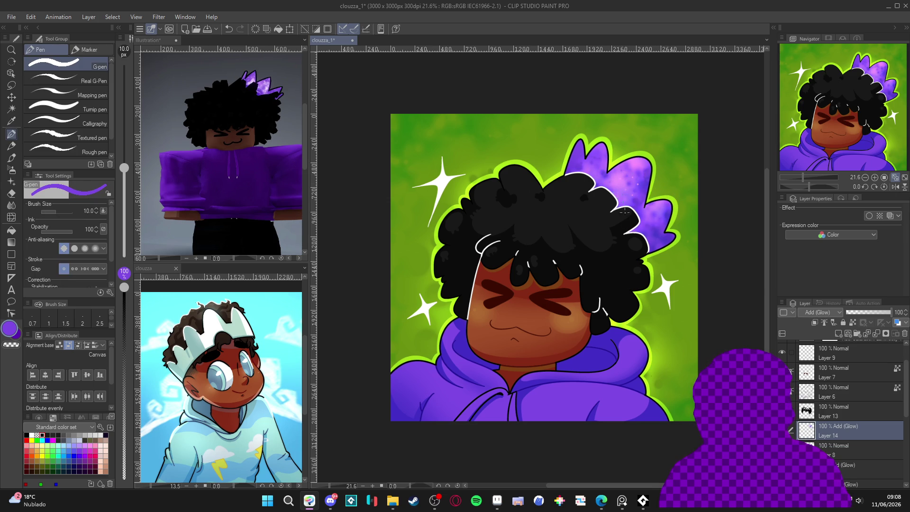
{"action": "key", "text": "b"}
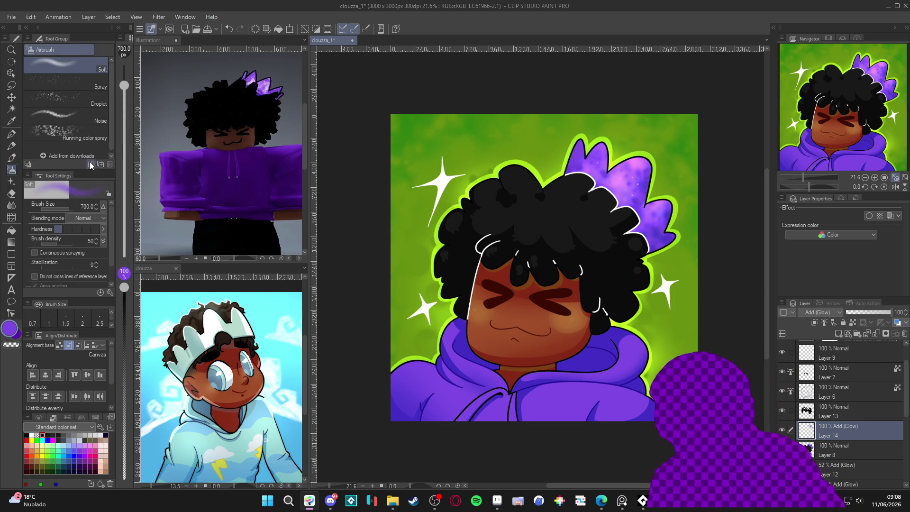
{"action": "key", "text": "b"}
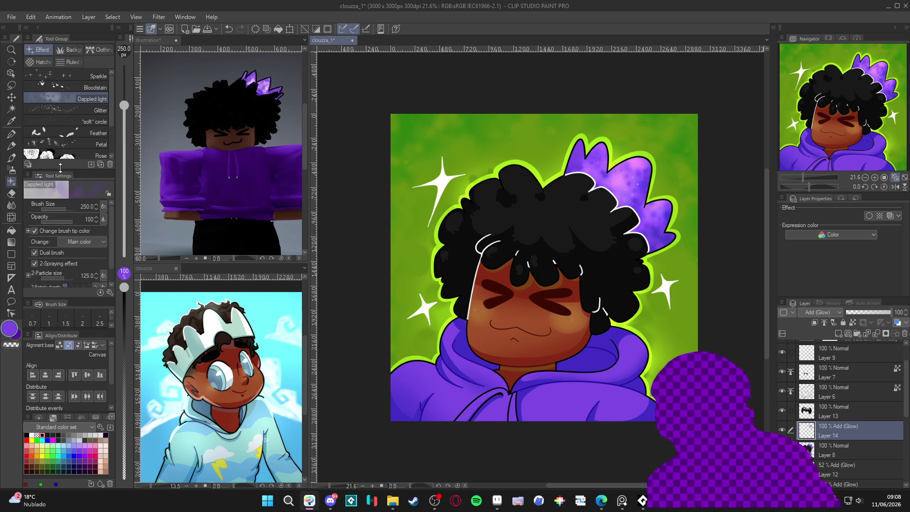
{"action": "left_click", "coordinate": [92, 76]}
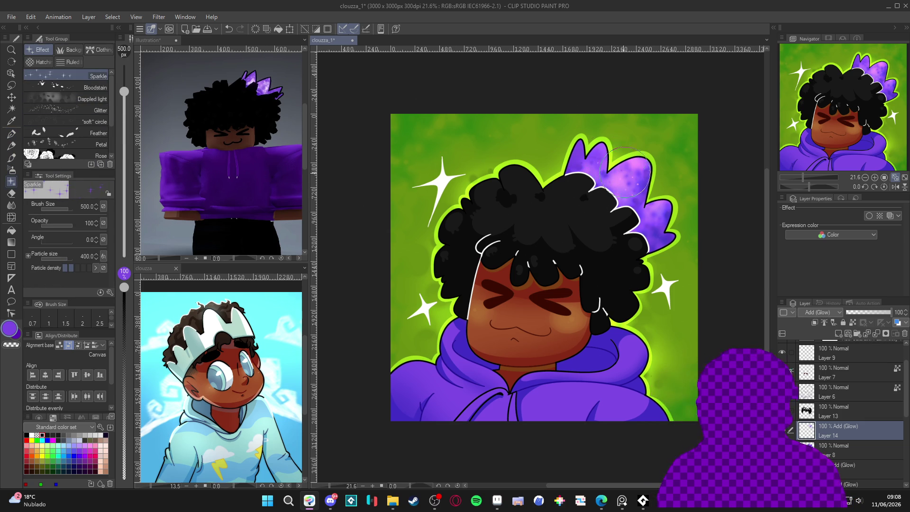
{"action": "key", "text": "bracketleft"}
{"action": "key", "text": "bracketleft"}
{"action": "key", "text": "bracketleft"}
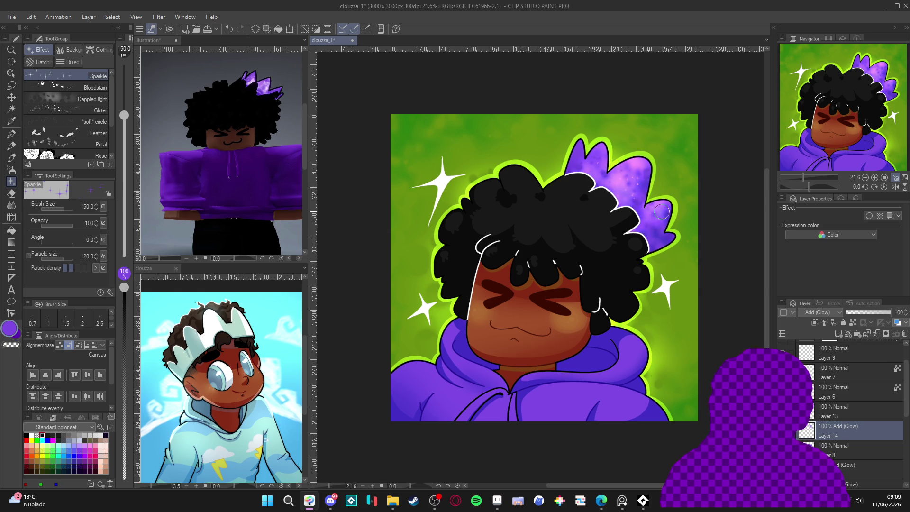
{"action": "key", "text": "bracketright"}
{"action": "key", "text": "bracketright"}
{"action": "key", "text": "bracketright"}
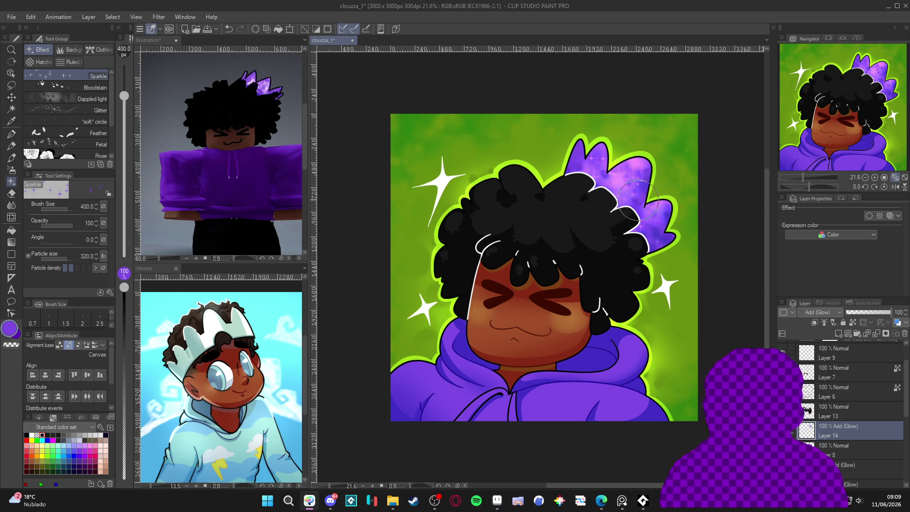
{"action": "key", "text": "p"}
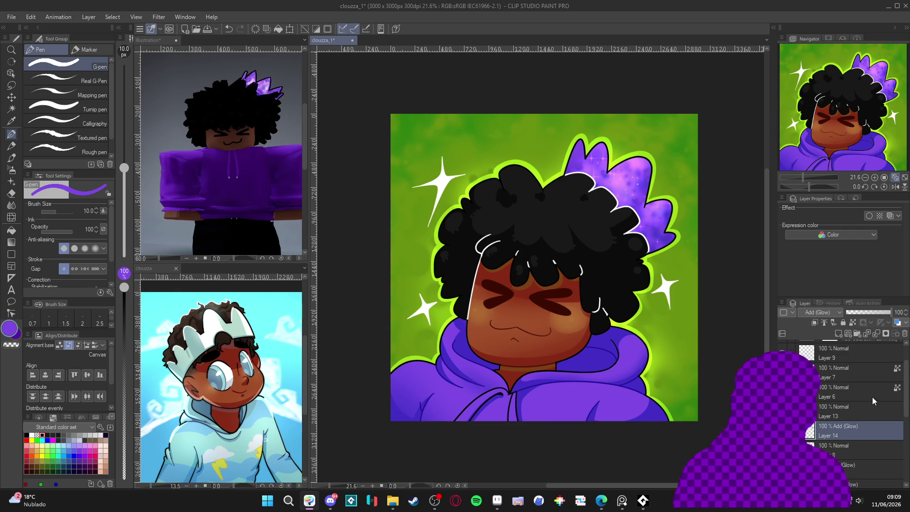
On Layer 6, paint white at pen size 150 over the right crown spike's tip outline
{"action": "left_click", "coordinate": [835, 393]}
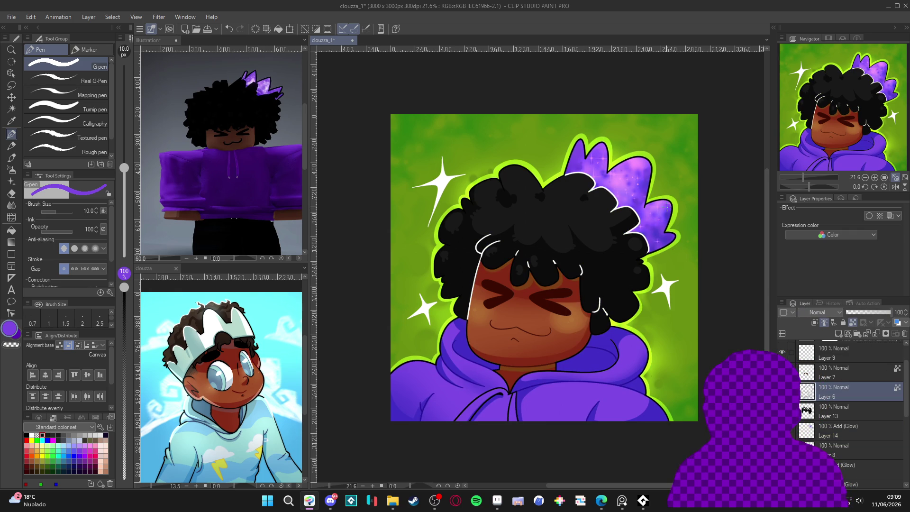
{"action": "left_click", "coordinate": [639, 159], "text": "alt"}
{"action": "key", "text": "bracketright"}
{"action": "key", "text": "bracketright"}
{"action": "key", "text": "bracketright"}
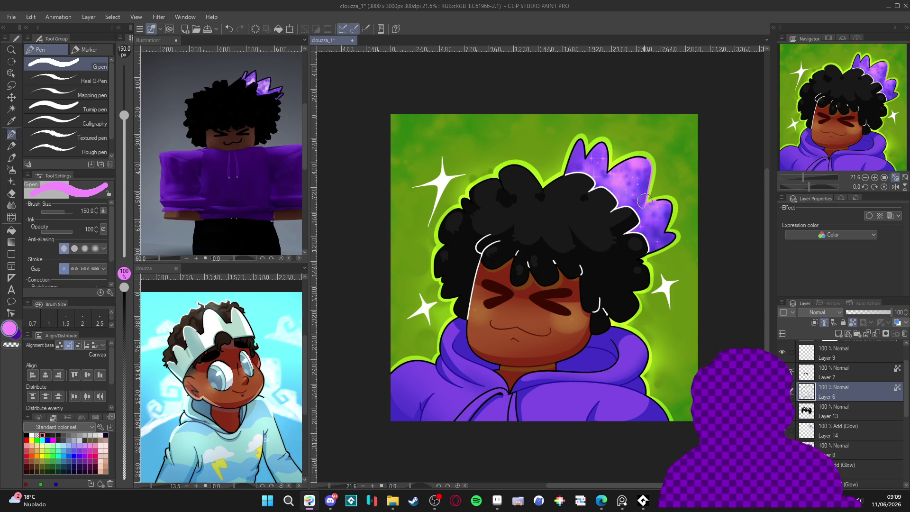
{"action": "left_click", "coordinate": [666, 275], "text": "alt"}
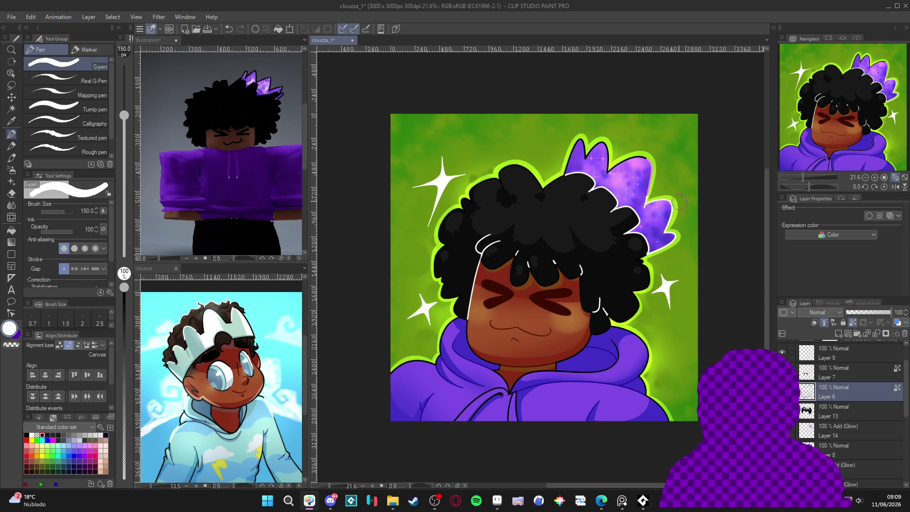
{"action": "left_click_drag", "start_coordinate": [611, 155], "coordinate": [570, 149]}
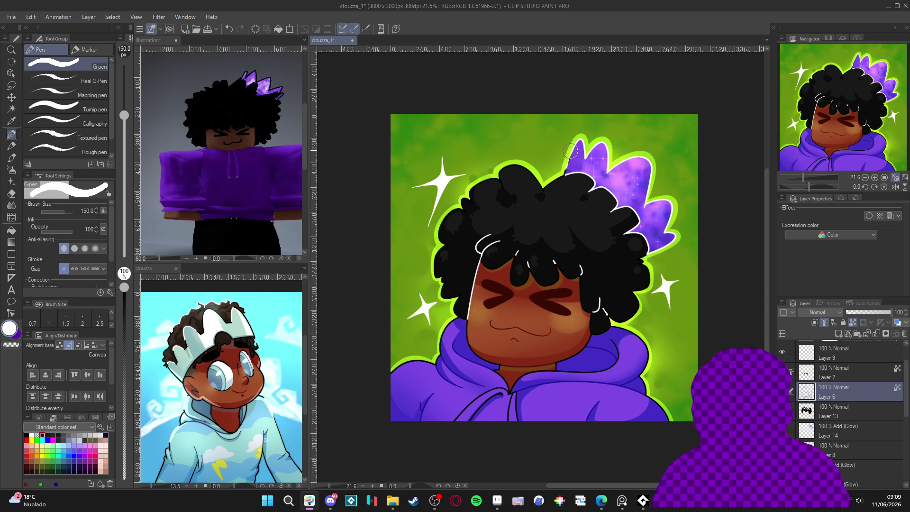
Reduce the pen to 70, save the portrait, and undo the last action
{"action": "key", "text": "bracketleft"}
{"action": "key", "text": "bracketleft"}
{"action": "key", "text": "bracketleft"}
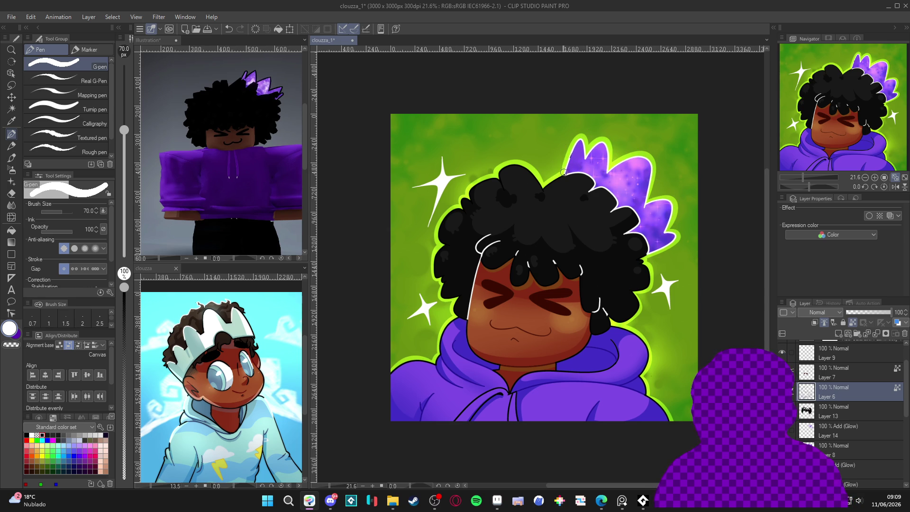
{"action": "scroll", "coordinate": [616, 284], "scroll_direction": "down", "scroll_amount": 1}
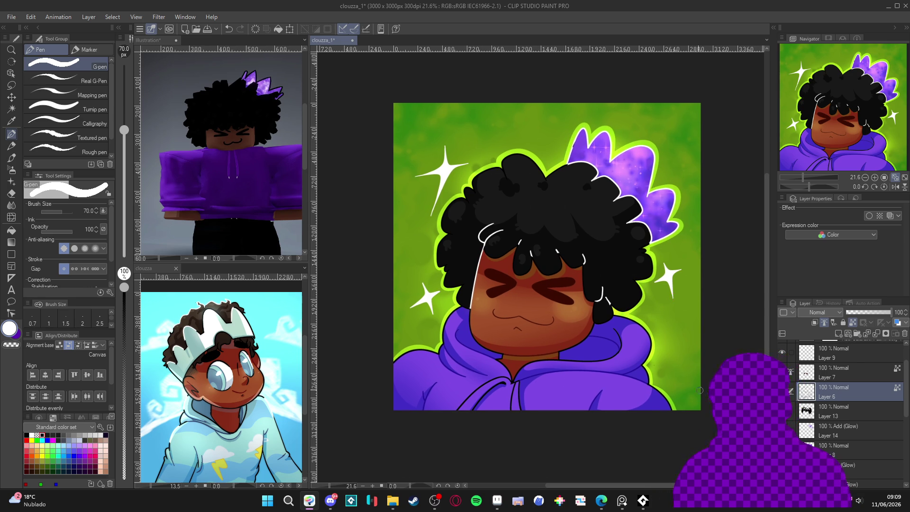
{"action": "scroll", "coordinate": [663, 399], "scroll_direction": "up", "scroll_amount": 1}
{"action": "scroll", "coordinate": [642, 357], "scroll_direction": "down", "scroll_amount": 1}
{"action": "key", "text": "ctrl+s"}
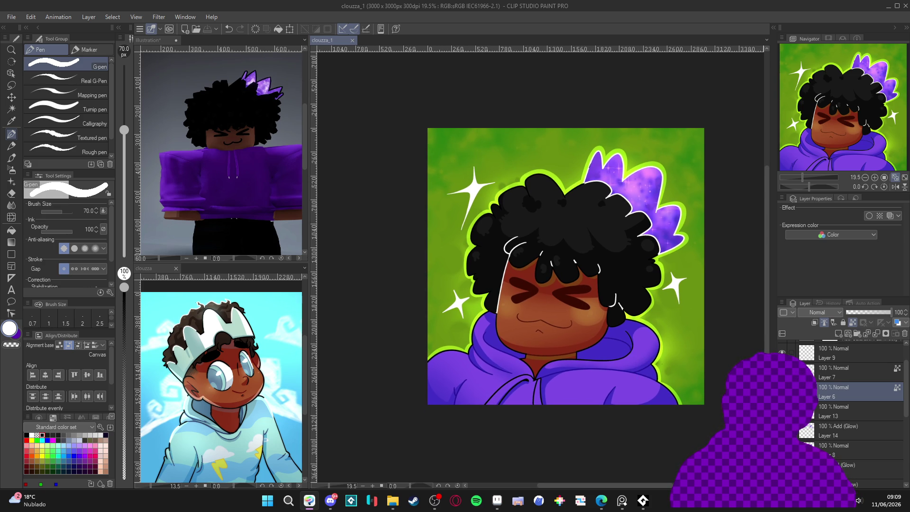
{"action": "key", "text": "ctrl+z"}
{"action": "key", "text": "ctrl+z"}
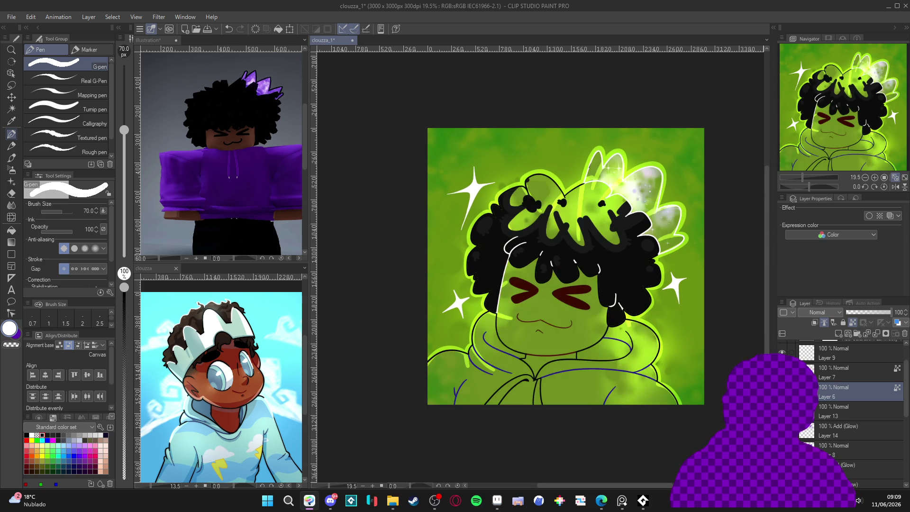
On Layer 8, airbrush a brown skin tone at size 200 over the cheek
{"action": "left_click_drag", "start_coordinate": [639, 375], "coordinate": [637, 370]}
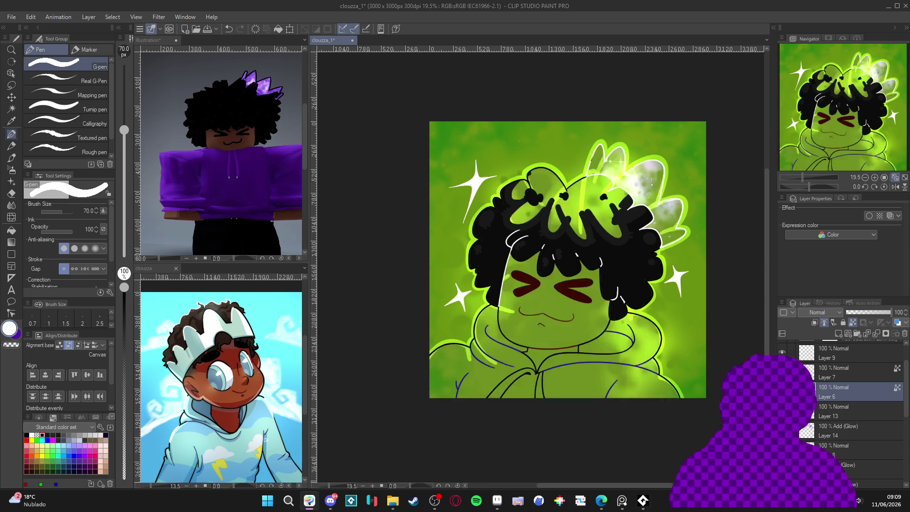
{"action": "key", "text": "b"}
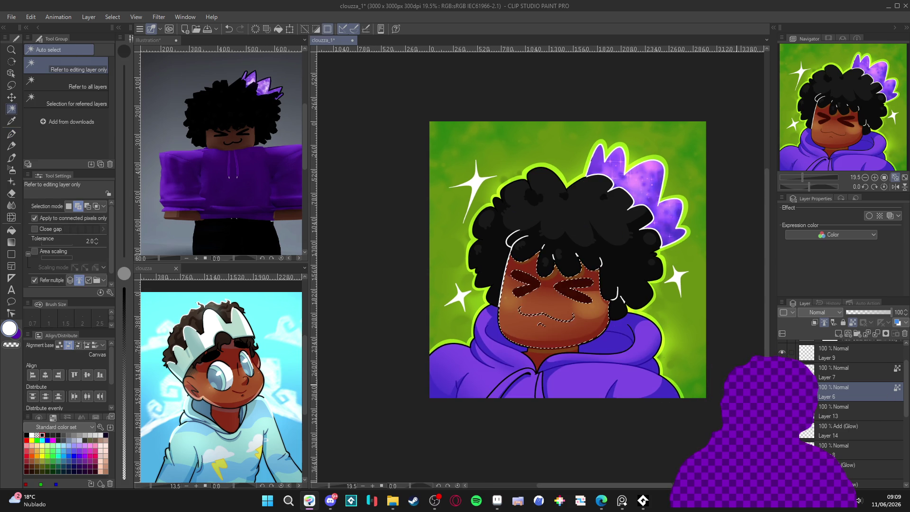
{"action": "left_click", "coordinate": [830, 453]}
{"action": "left_click", "coordinate": [595, 320], "text": "alt"}
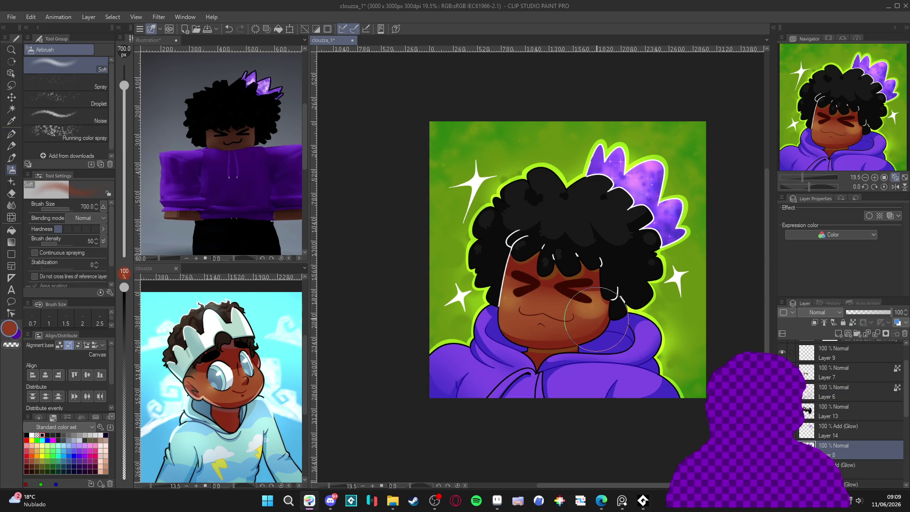
{"action": "key", "text": "bracketleft"}
{"action": "key", "text": "bracketleft"}
{"action": "key", "text": "bracketleft"}
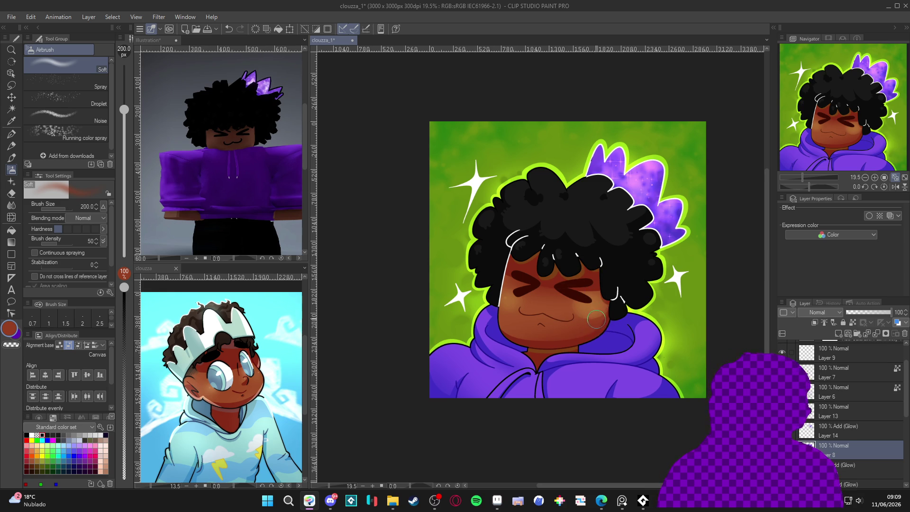
{"action": "mouse_move", "coordinate": [597, 318]}
{"action": "left_mouse_down"}
{"action": "mouse_move", "coordinate": [606, 306]}
{"action": "mouse_move", "coordinate": [582, 320]}
{"action": "mouse_move", "coordinate": [571, 307]}
{"action": "mouse_move", "coordinate": [579, 320]}
{"action": "left_mouse_up"}
Pick a darker red for the cheek and set the airbrush to 400
{"action": "key", "text": "bracketright"}
{"action": "key", "text": "bracketright"}
{"action": "key", "text": "bracketright"}
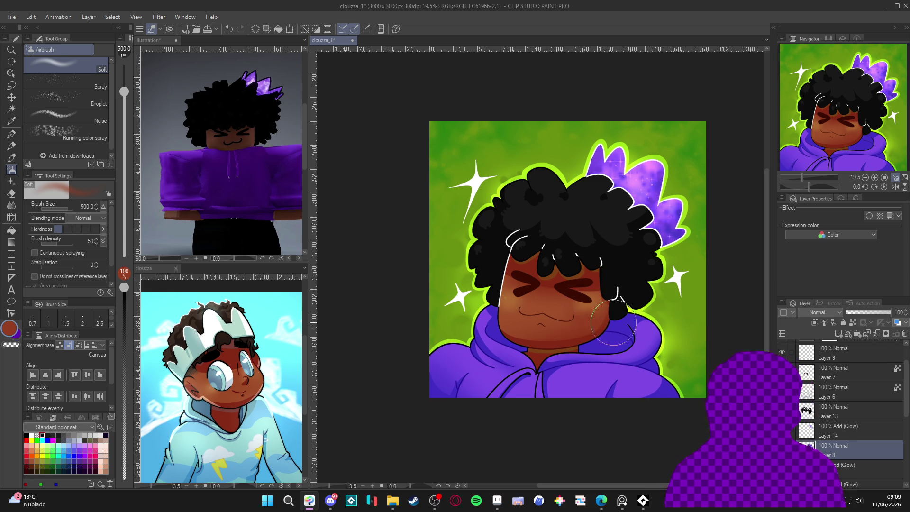
{"action": "key", "text": "bracketleft"}
{"action": "key", "text": "bracketleft"}
{"action": "key", "text": "bracketleft"}
{"action": "key", "text": "bracketleft"}
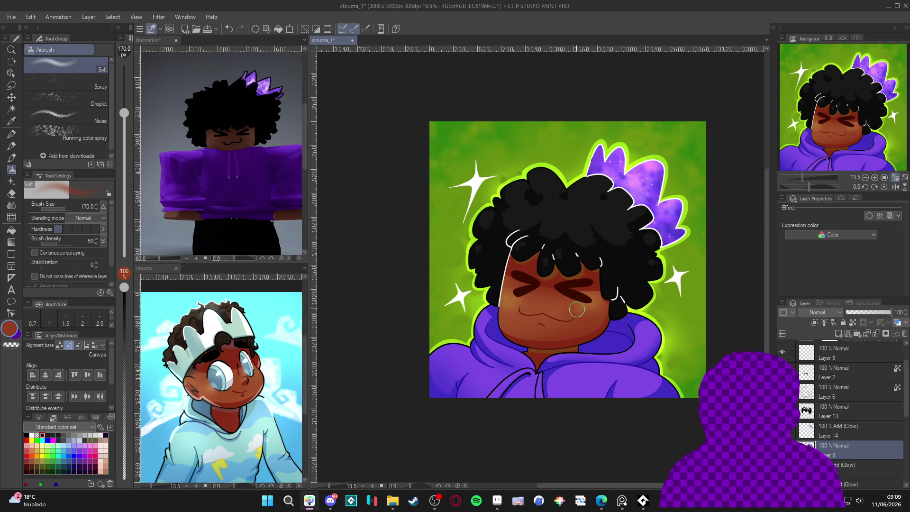
{"action": "left_click", "coordinate": [555, 281], "text": "alt"}
{"action": "key", "text": "bracketright"}
{"action": "key", "text": "bracketright"}
{"action": "key", "text": "bracketright"}
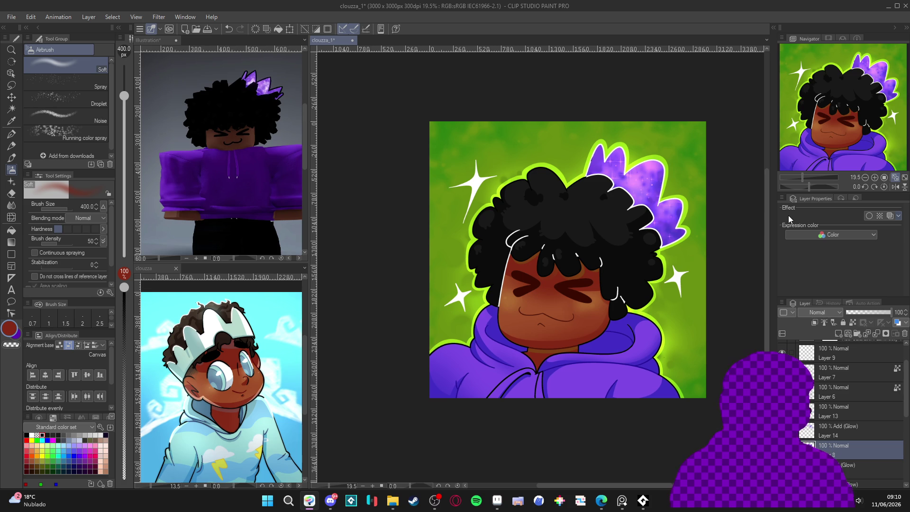
Draw a faint green stroke at 30 pen opacity on the hoodie near the chin
{"action": "key", "text": "p"}
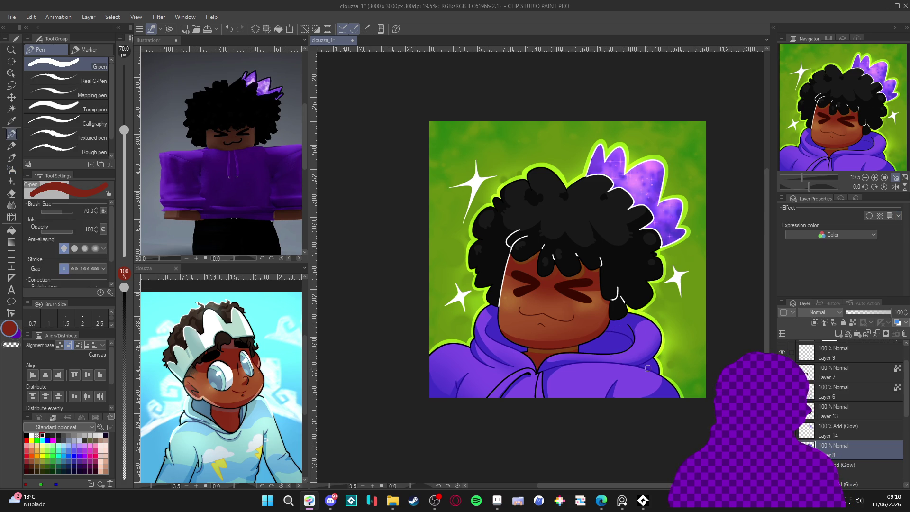
{"action": "scroll", "coordinate": [646, 365], "scroll_direction": "down", "scroll_amount": 1}
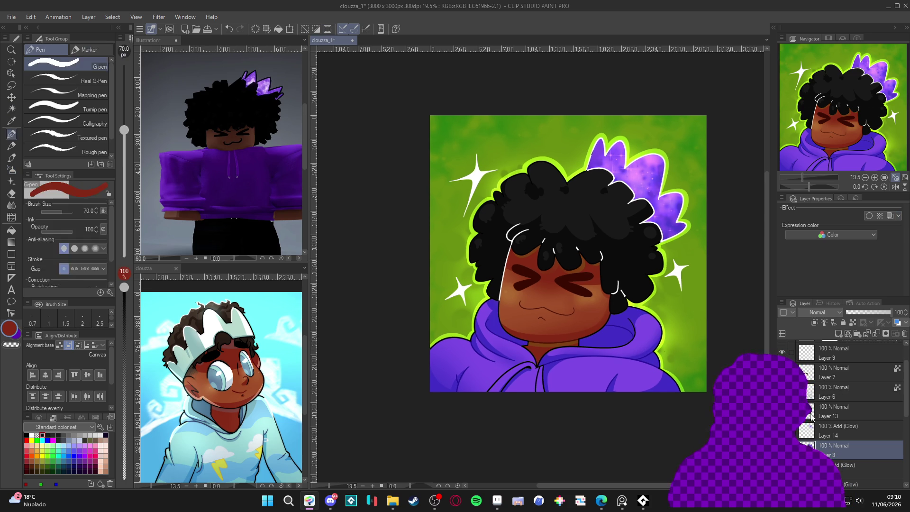
{"action": "left_click", "coordinate": [441, 284], "text": "alt"}
{"action": "left_click_drag", "start_coordinate": [124, 287], "coordinate": [125, 427]}
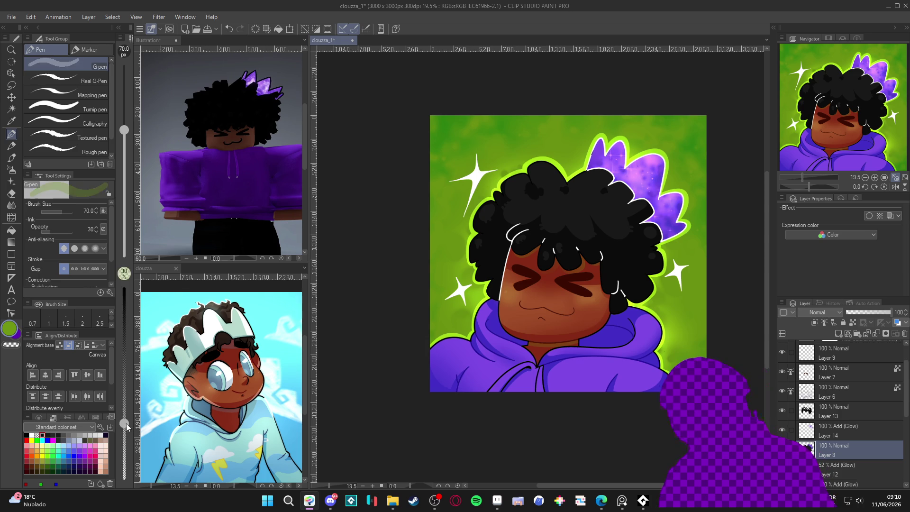
{"action": "left_click_drag", "start_coordinate": [749, 370], "coordinate": [777, 270]}
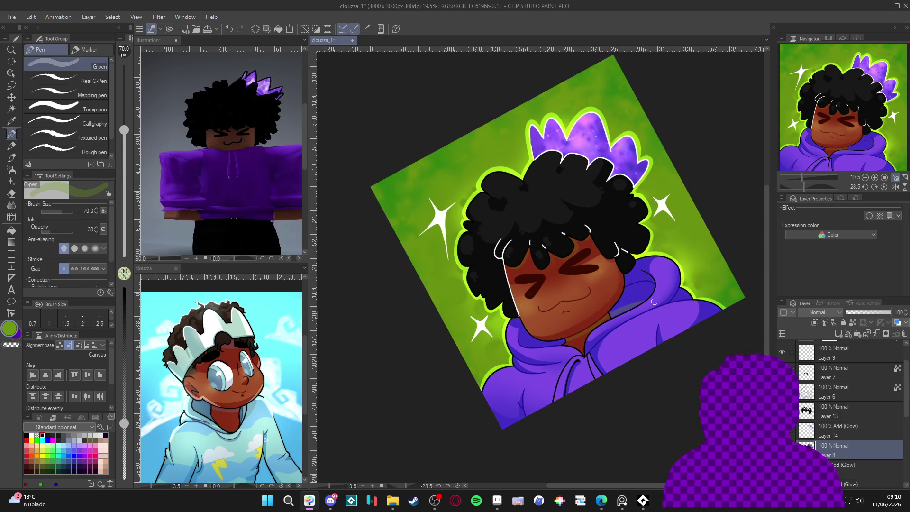
{"action": "mouse_move", "coordinate": [624, 312]}
{"action": "left_mouse_down"}
{"action": "mouse_move", "coordinate": [649, 302]}
{"action": "mouse_move", "coordinate": [611, 307]}
{"action": "mouse_move", "coordinate": [640, 302]}
{"action": "left_mouse_up"}
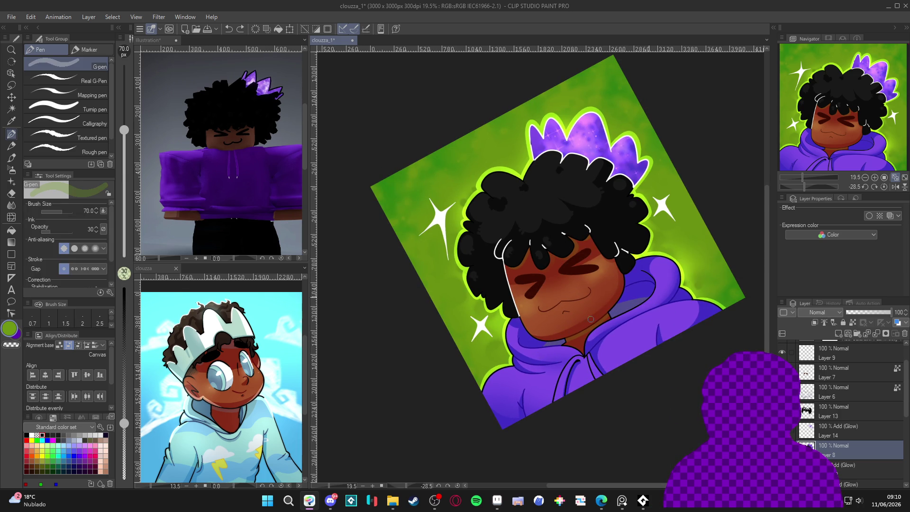
{"action": "key", "text": "ctrl+0"}
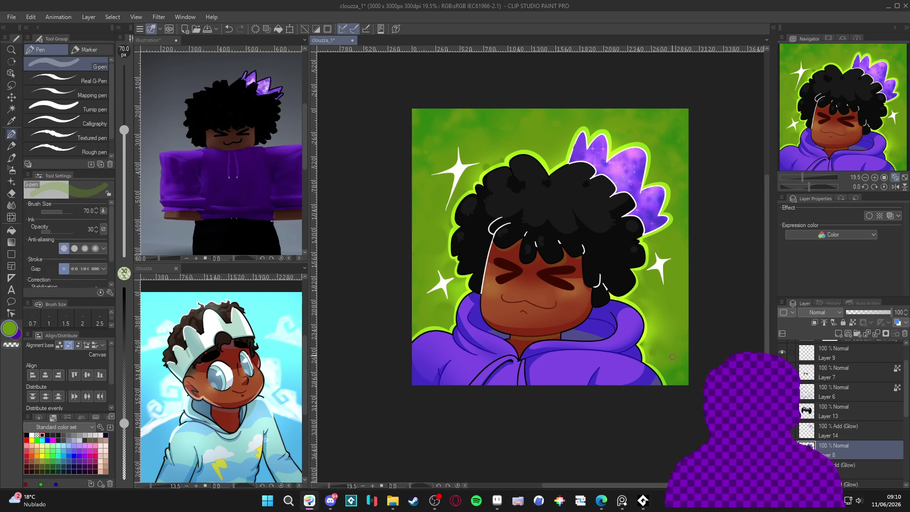
Save the portrait, then make Layer 6 active with white as the drawing colour
{"action": "scroll", "coordinate": [710, 350], "scroll_direction": "down", "scroll_amount": 1}
{"action": "key", "text": "ctrl+s"}
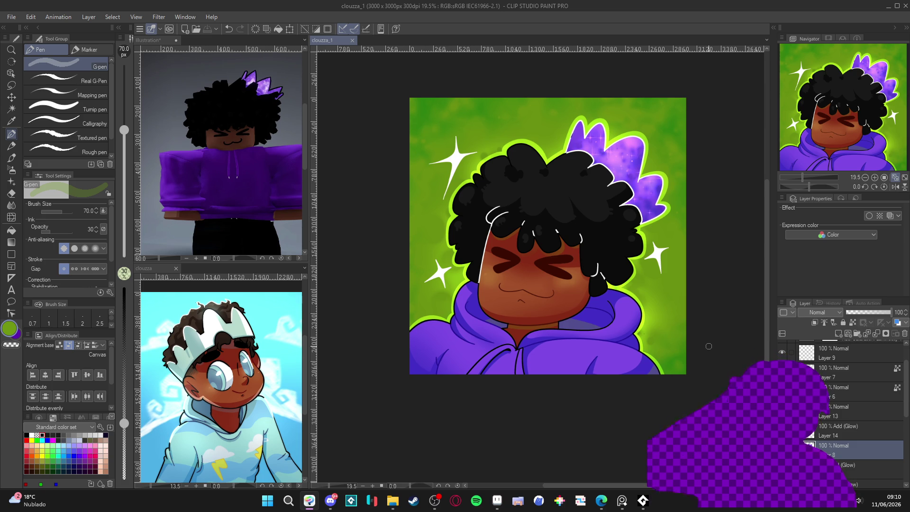
{"action": "left_click_drag", "start_coordinate": [569, 348], "coordinate": [592, 362]}
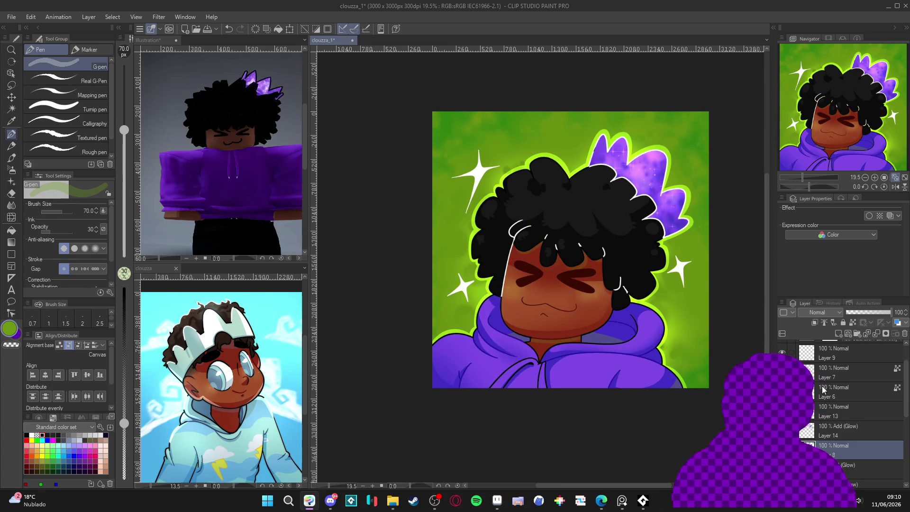
{"action": "left_click", "coordinate": [848, 391]}
{"action": "left_click", "coordinate": [627, 302], "text": "alt"}
Clear the selection and restore full pen opacity
{"action": "key", "text": "ctrl+d"}
{"action": "key", "text": "0"}
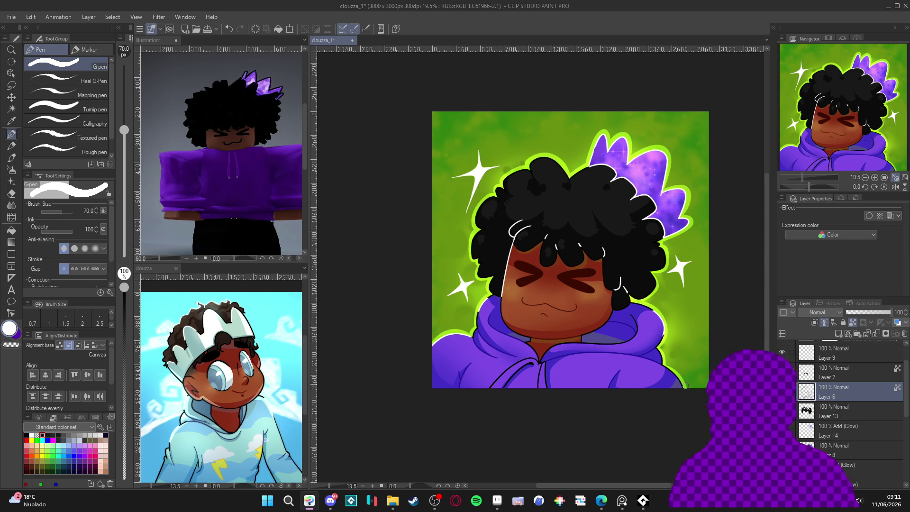
{"action": "scroll", "coordinate": [675, 389], "scroll_direction": "down", "scroll_amount": 3}
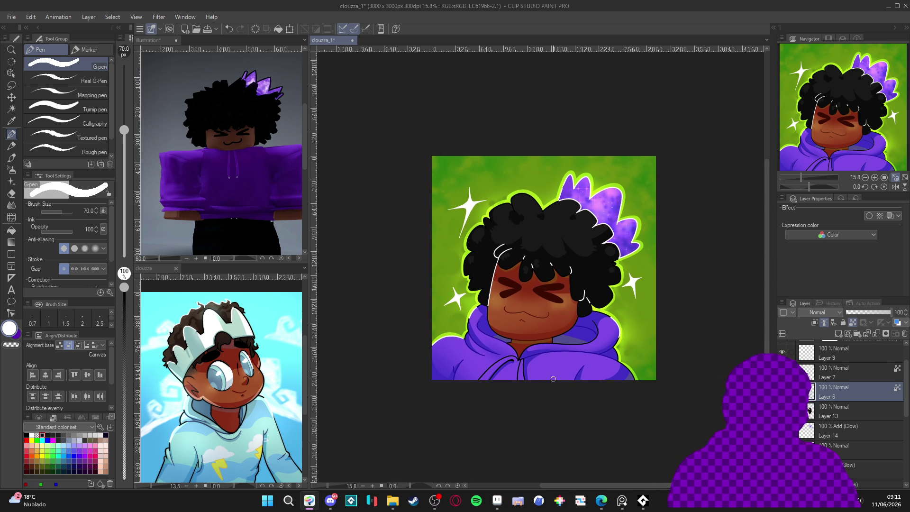
{"action": "left_click_drag", "start_coordinate": [471, 351], "coordinate": [487, 348]}
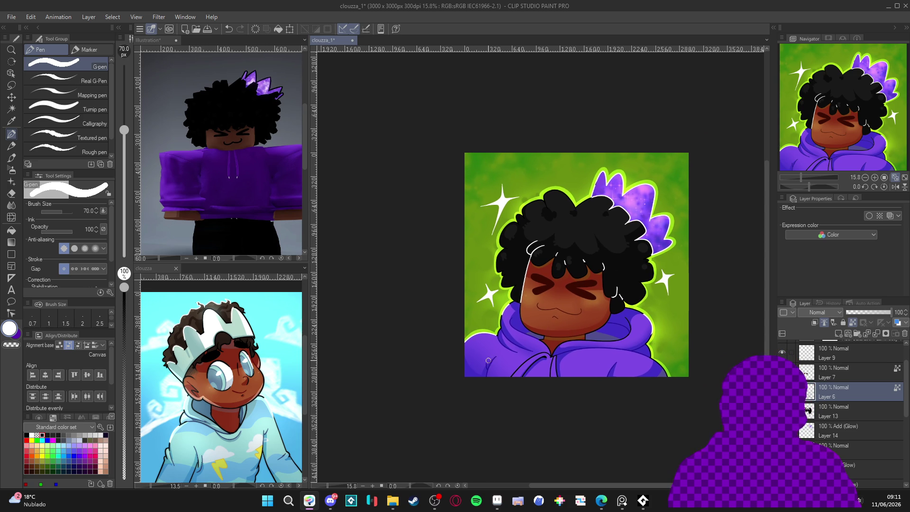
Save the portrait and bring the Aseprite window to the front
{"action": "scroll", "coordinate": [486, 358], "scroll_direction": "up", "scroll_amount": 2}
{"action": "key", "text": "ctrl+s"}
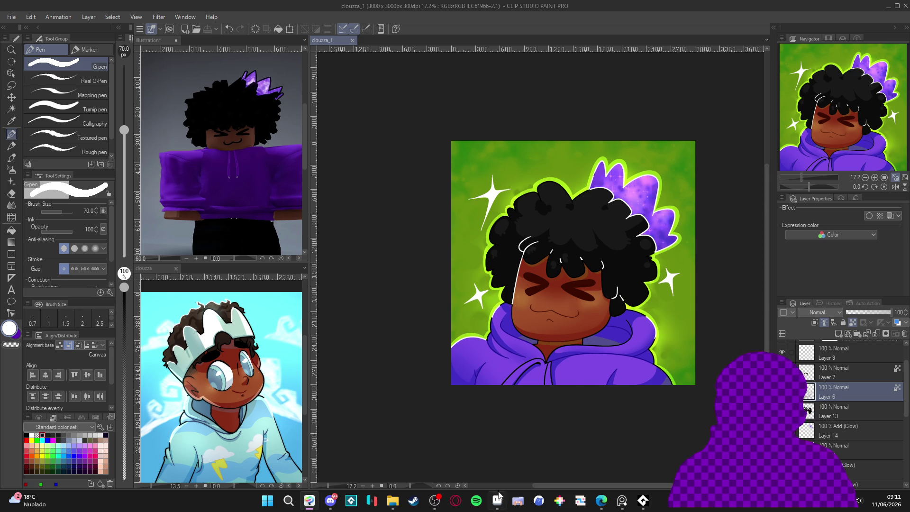
{"action": "left_click", "coordinate": [497, 500]}
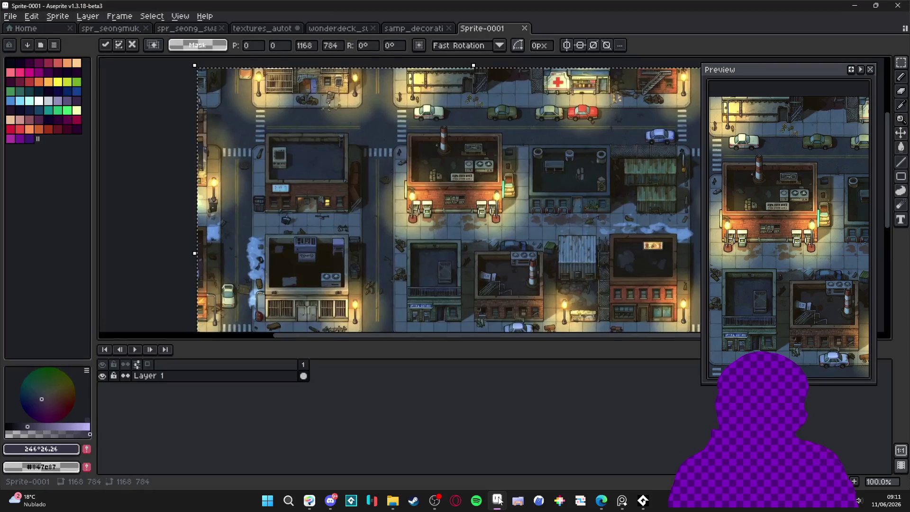
Close the city map sprite without saving and show the 16px tile grid
{"action": "left_click", "coordinate": [524, 27]}
{"action": "left_click", "coordinate": [441, 270]}
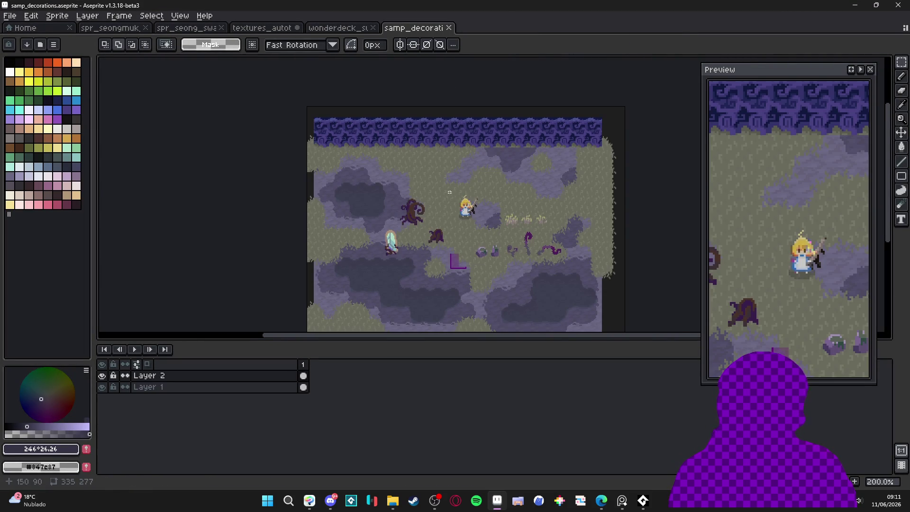
{"action": "scroll", "coordinate": [443, 190], "scroll_direction": "up", "scroll_amount": 1}
{"action": "key", "text": "ctrl+apostrophe"}
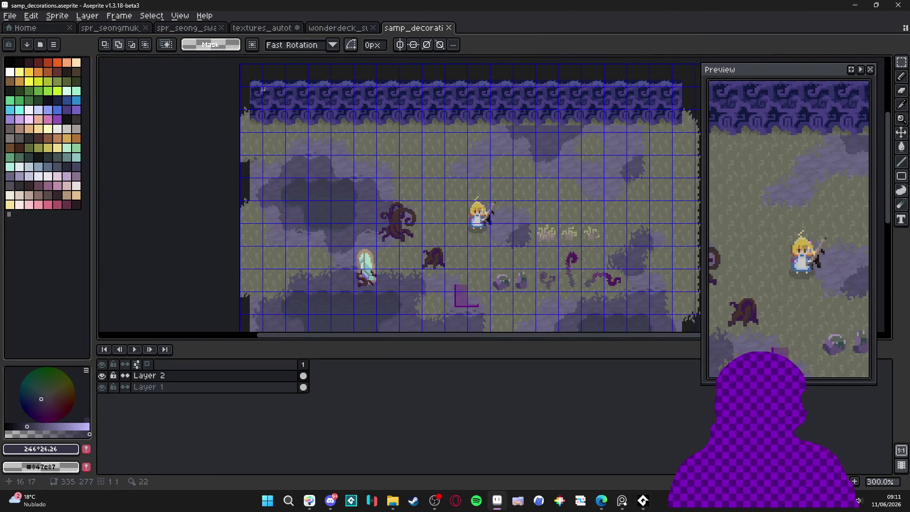
Shift Layer 1's swamp map right and down onto the tile grid, then deselect
{"action": "scroll", "coordinate": [307, 105], "scroll_direction": "up", "scroll_amount": 3}
{"action": "key", "text": "v"}
{"action": "key", "text": "Down"}
{"action": "mouse_move", "coordinate": [270, 116]}
{"action": "left_mouse_down"}
{"action": "mouse_move", "coordinate": [305, 132]}
{"action": "mouse_move", "coordinate": [273, 112]}
{"action": "left_mouse_up"}
{"action": "key", "text": "m"}
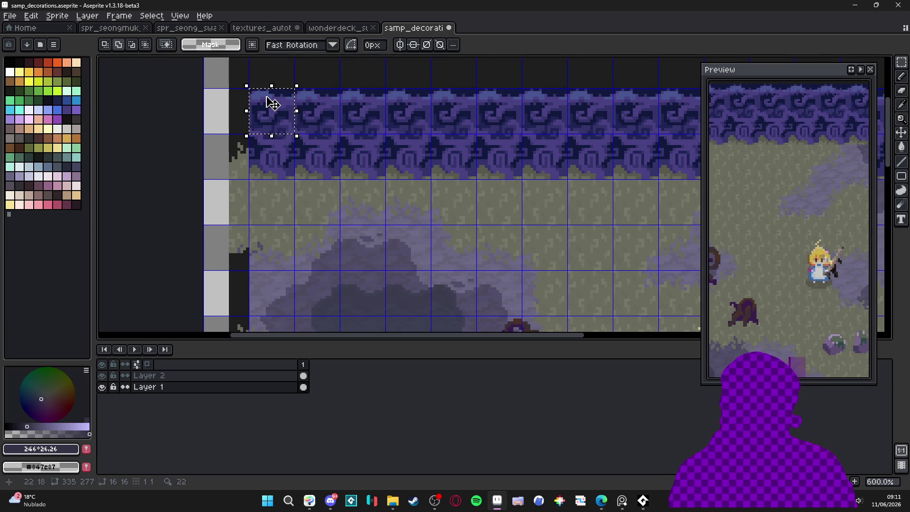
{"action": "left_click", "coordinate": [122, 66]}
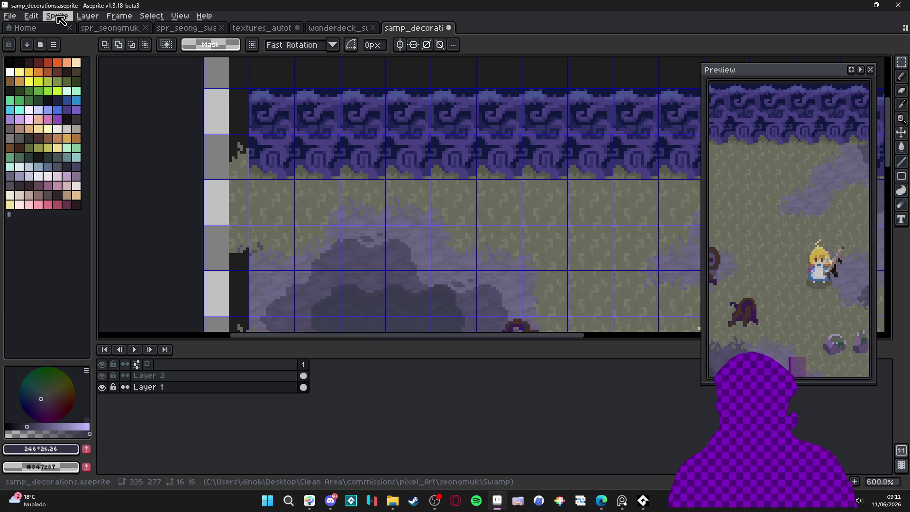
Resize the swamp map to 400% width in Sprite Size
{"action": "left_click", "coordinate": [57, 15]}
{"action": "left_click", "coordinate": [85, 68]}
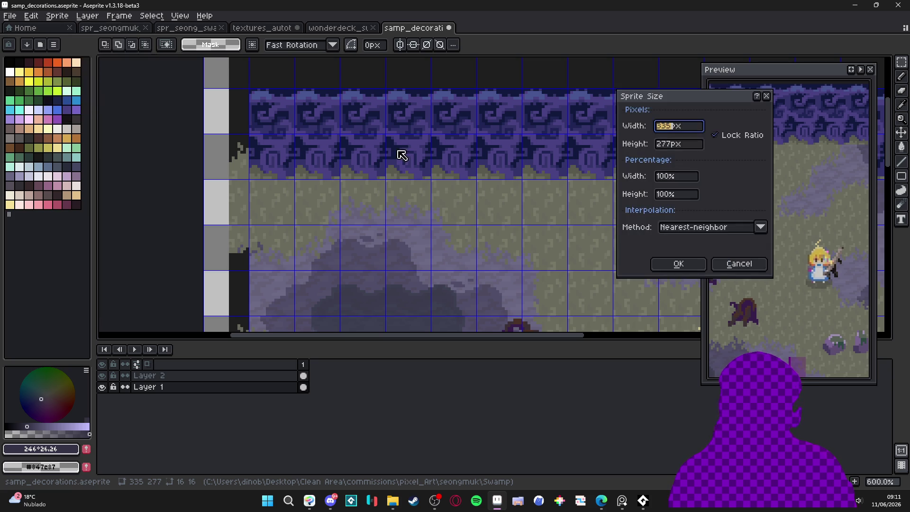
{"action": "left_click", "coordinate": [663, 182]}
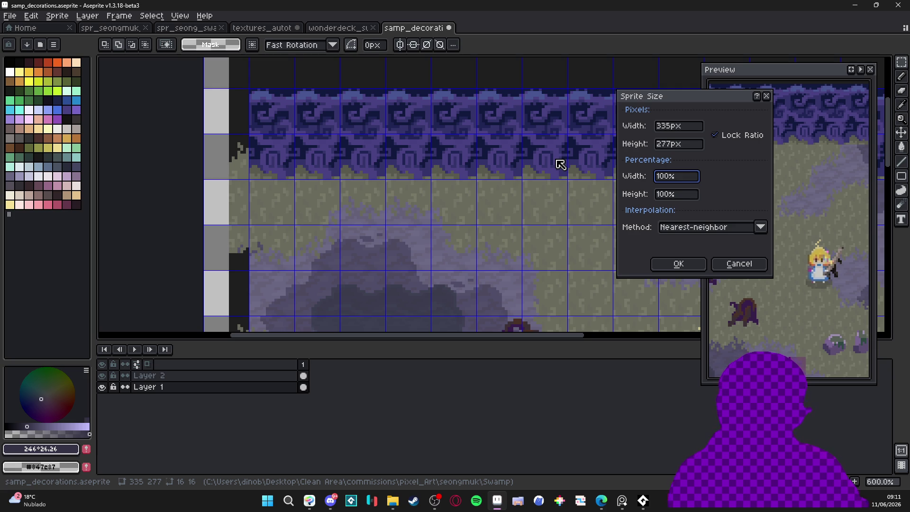
{"action": "type", "text": "400"}
{"action": "key", "text": "Return"}
Inspect the enlarged map with the Move tool and the tile grid shown
{"action": "scroll", "coordinate": [557, 161], "scroll_direction": "down", "scroll_amount": 1}
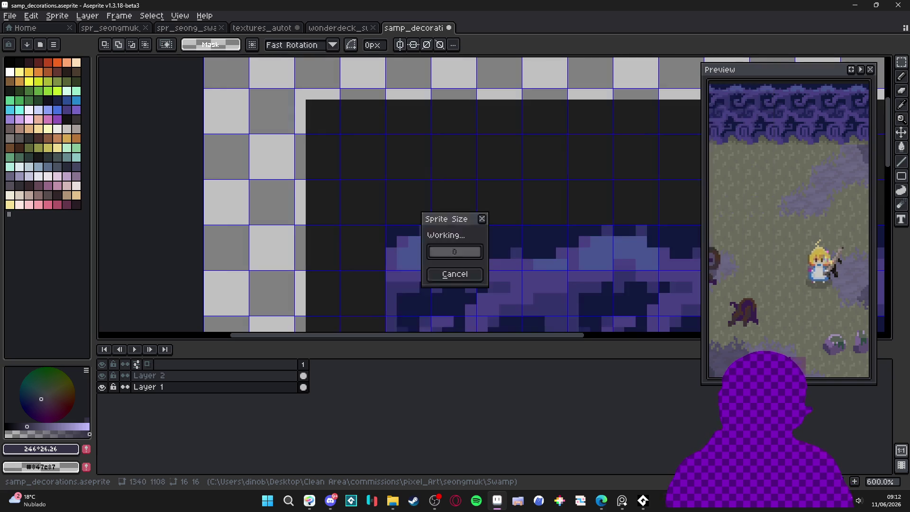
{"action": "scroll", "coordinate": [554, 158], "scroll_direction": "down", "scroll_amount": 2}
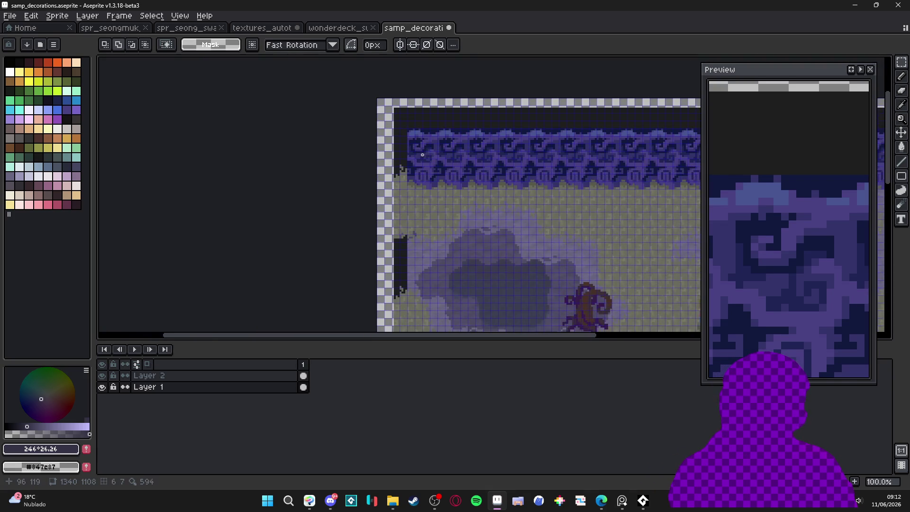
{"action": "scroll", "coordinate": [432, 144], "scroll_direction": "up", "scroll_amount": 1}
{"action": "key", "text": "v"}
{"action": "scroll", "coordinate": [431, 144], "scroll_direction": "down", "scroll_amount": 4}
{"action": "key", "text": "ctrl+'"}
{"action": "scroll", "coordinate": [417, 148], "scroll_direction": "up", "scroll_amount": 3}
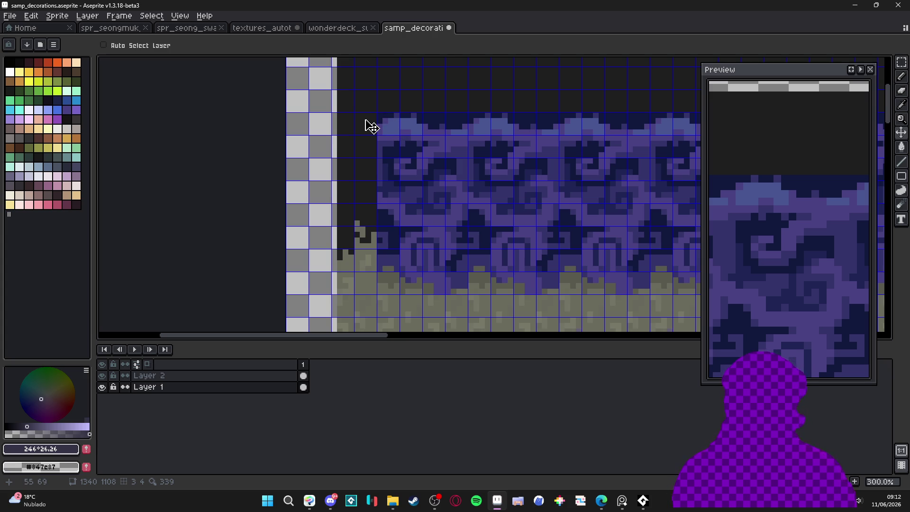
Switch to rectangular selection, look over the map, and hide the tile grid
{"action": "key", "text": "m"}
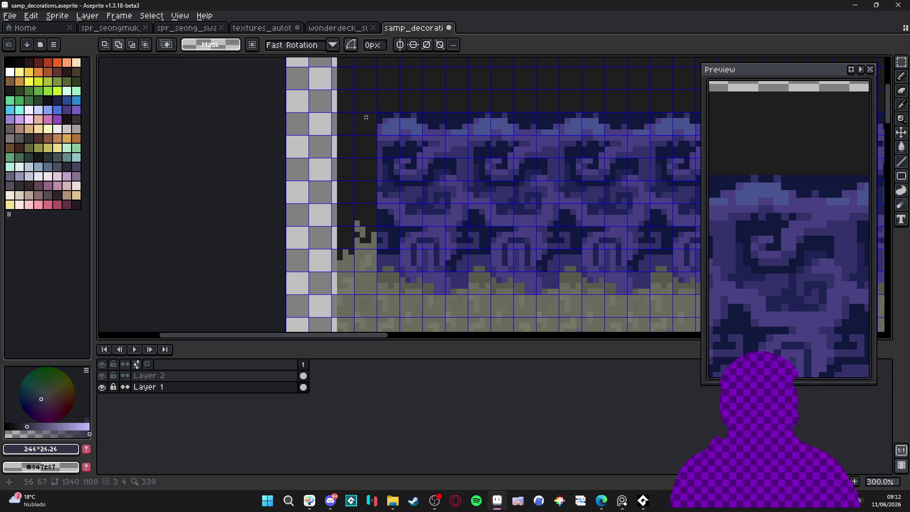
{"action": "scroll", "coordinate": [366, 117], "scroll_direction": "down", "scroll_amount": 5}
{"action": "scroll", "coordinate": [382, 130], "scroll_direction": "up", "scroll_amount": 1}
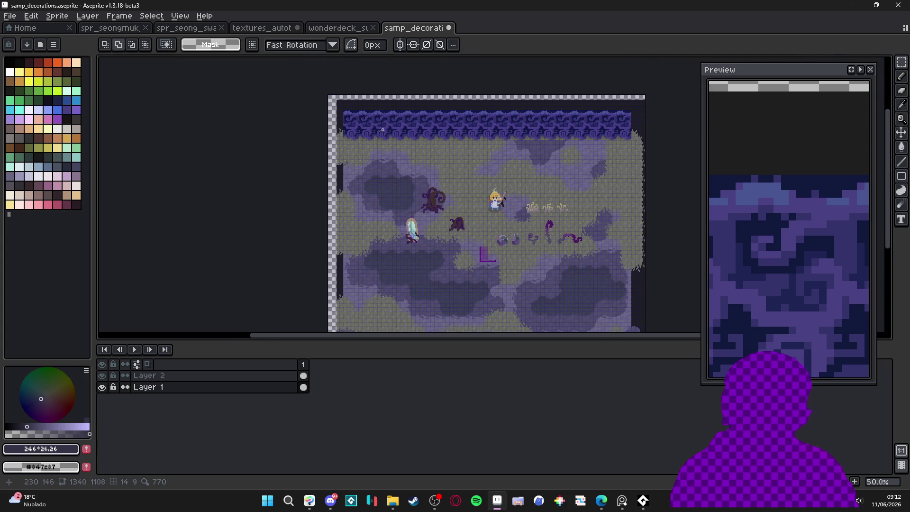
{"action": "scroll", "coordinate": [381, 129], "scroll_direction": "up", "scroll_amount": 1}
{"action": "scroll", "coordinate": [346, 130], "scroll_direction": "down", "scroll_amount": 1}
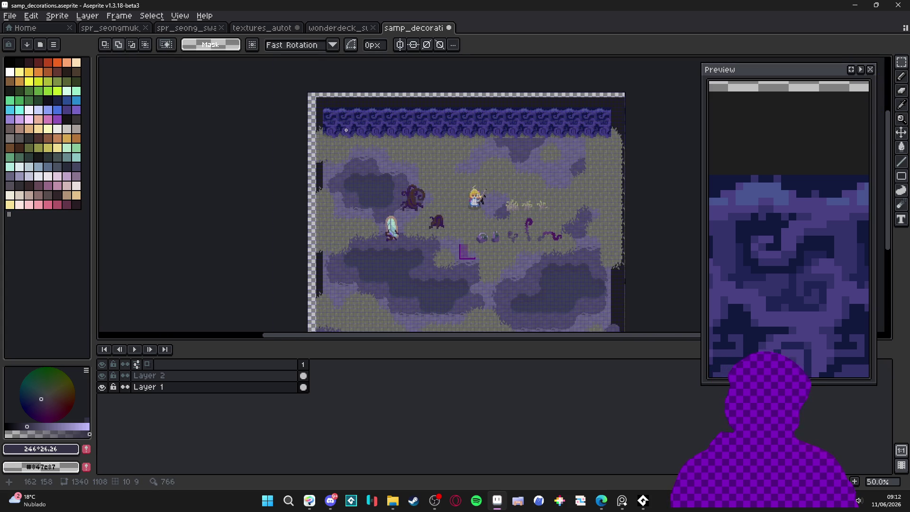
{"action": "scroll", "coordinate": [346, 130], "scroll_direction": "up", "scroll_amount": 1}
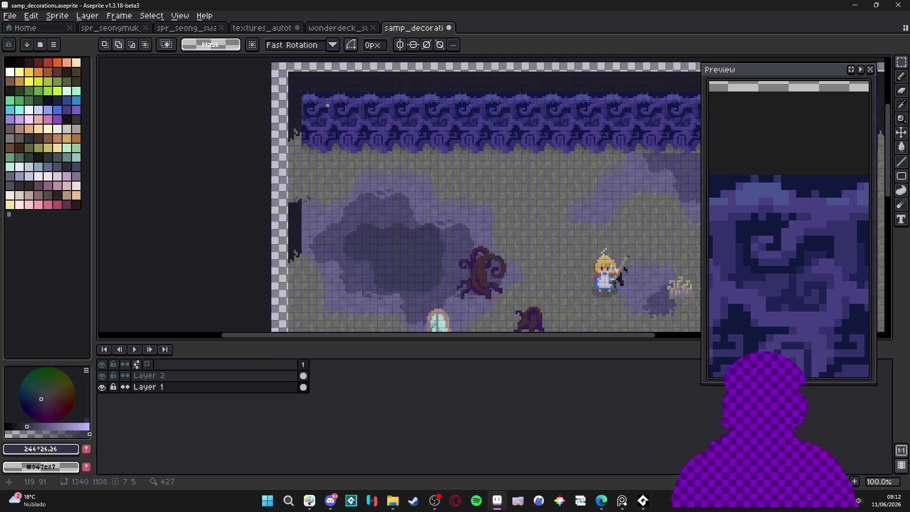
{"action": "scroll", "coordinate": [327, 111], "scroll_direction": "down", "scroll_amount": 1}
{"action": "scroll", "coordinate": [350, 119], "scroll_direction": "up", "scroll_amount": 1}
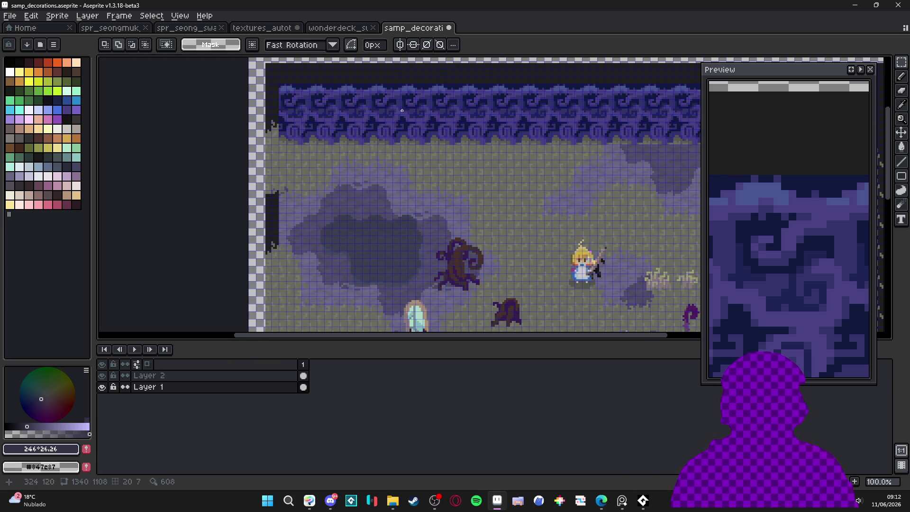
{"action": "scroll", "coordinate": [306, 116], "scroll_direction": "down", "scroll_amount": 2}
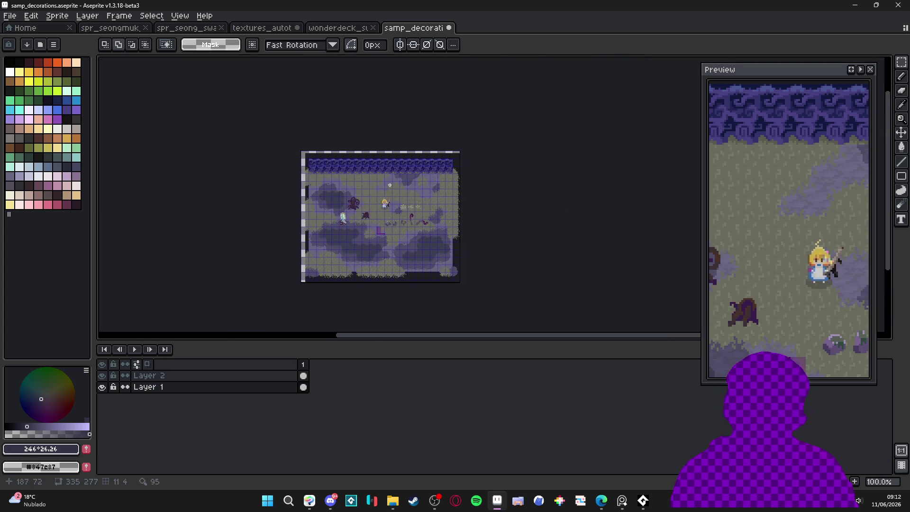
{"action": "scroll", "coordinate": [243, 128], "scroll_direction": "up", "scroll_amount": 3}
{"action": "key", "text": "ctrl+apostrophe"}
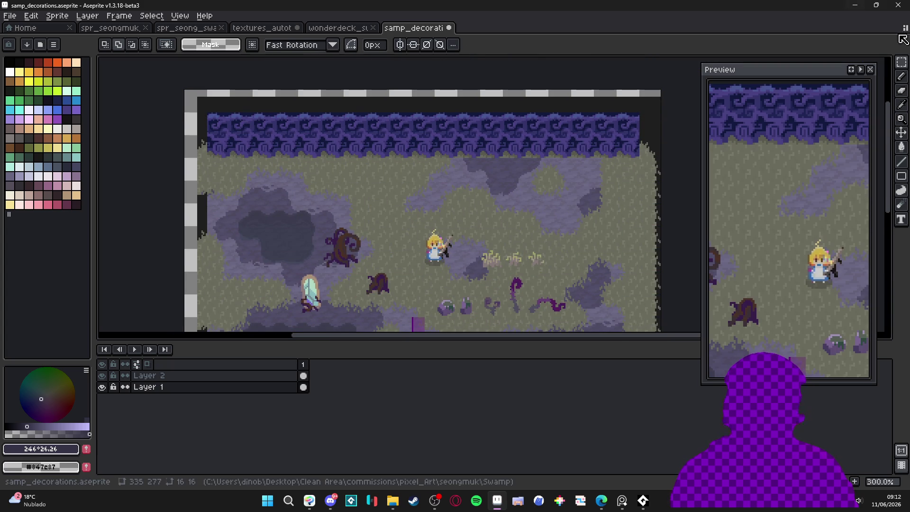
{"action": "left_click", "coordinate": [876, 5]}
Return to Clip Studio and reposition the portrait in the view
{"action": "left_click", "coordinate": [799, 78]}
{"action": "scroll", "coordinate": [609, 287], "scroll_direction": "up", "scroll_amount": 2}
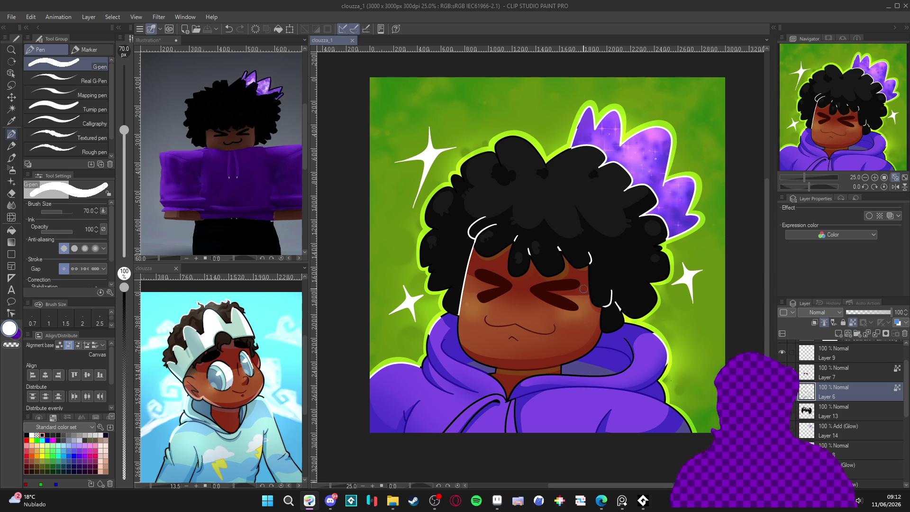
{"action": "scroll", "coordinate": [571, 304], "scroll_direction": "down", "scroll_amount": 1}
{"action": "left_click_drag", "start_coordinate": [572, 304], "coordinate": [588, 333]}
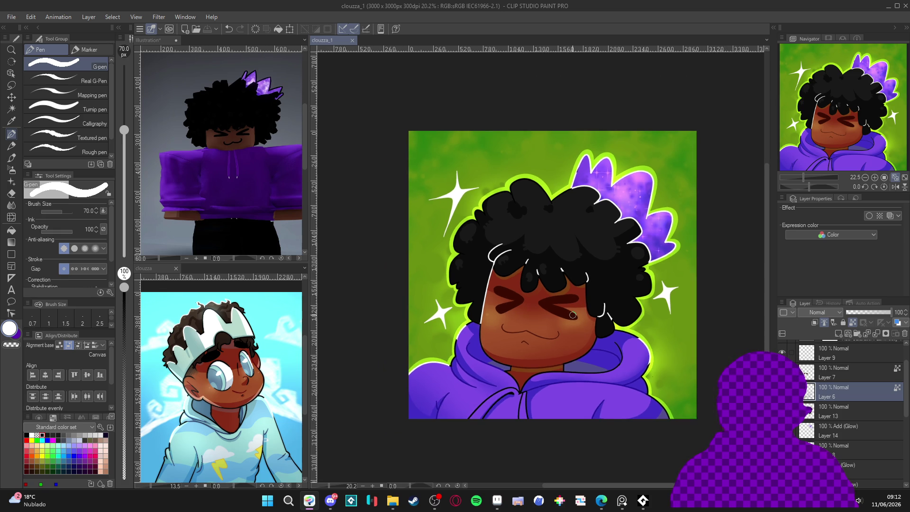
{"action": "scroll", "coordinate": [587, 333], "scroll_direction": "down", "scroll_amount": 1}
{"action": "scroll", "coordinate": [611, 309], "scroll_direction": "down", "scroll_amount": 1}
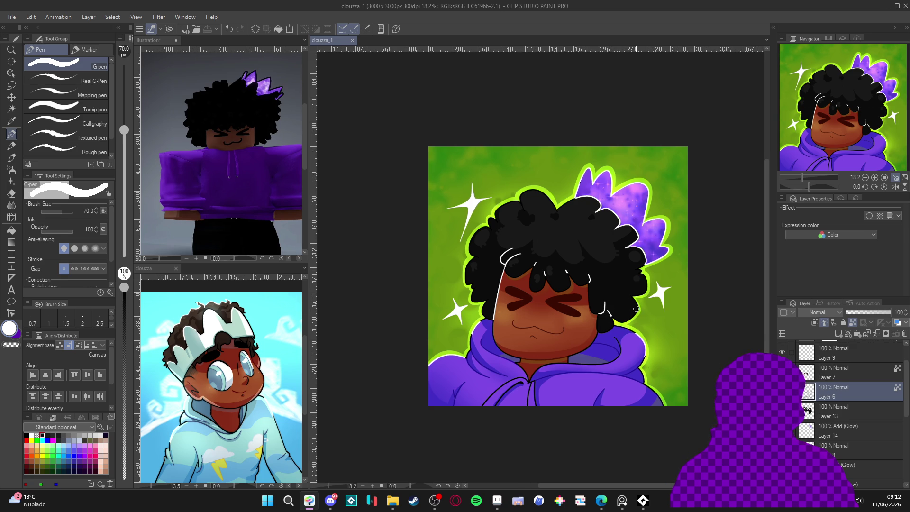
{"action": "scroll", "coordinate": [852, 379], "scroll_direction": "up", "scroll_amount": 2}
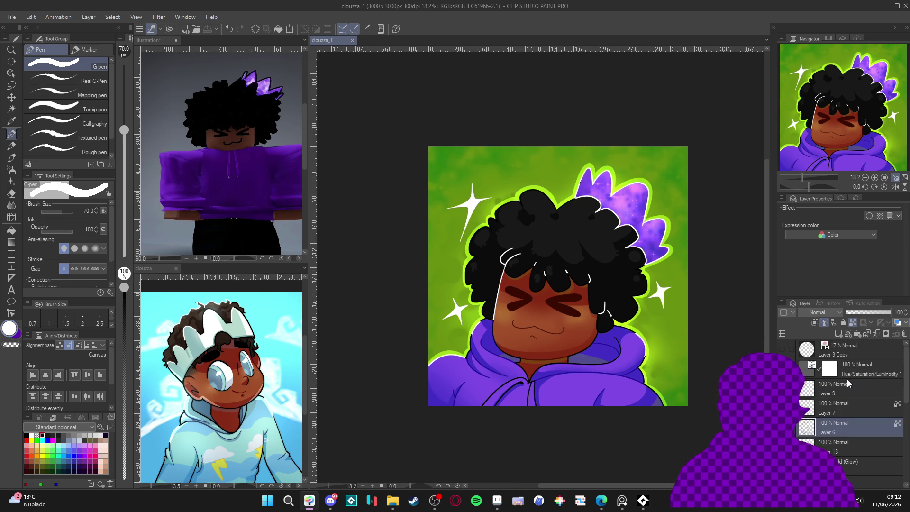
Add a new layer above Layer 9 and set the soft airbrush to size 200
{"action": "left_click", "coordinate": [837, 385]}
{"action": "key", "text": "ctrl+shift+n"}
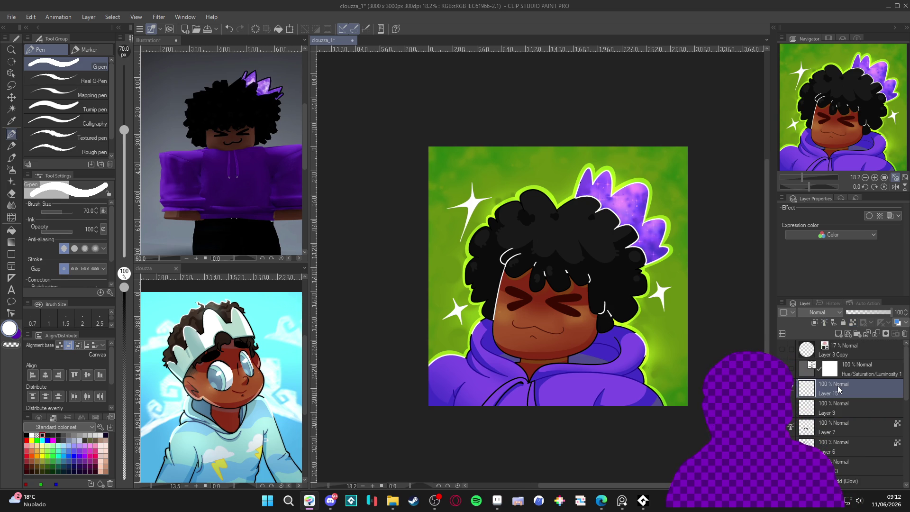
{"action": "key", "text": "b"}
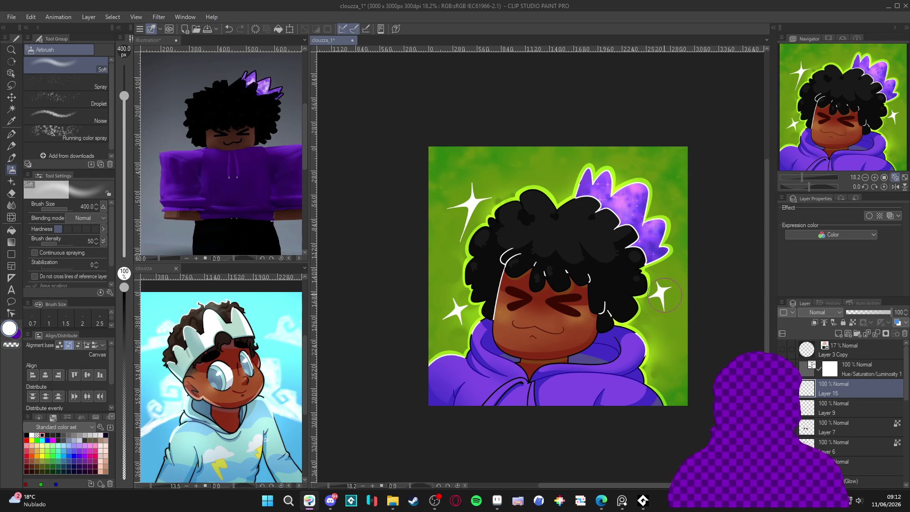
{"action": "key", "text": "bracketleft"}
{"action": "key", "text": "bracketleft"}
{"action": "key", "text": "bracketleft"}
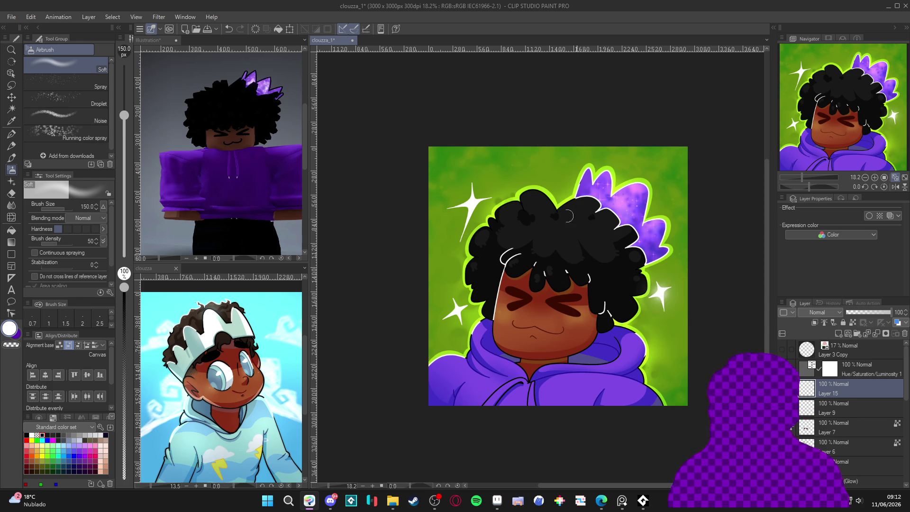
{"action": "key", "text": "bracketright"}
{"action": "key", "text": "bracketright"}
Airbrush white glows on the top-left and lower-left sparkles, then sample the crown's light purple
{"action": "left_click_drag", "start_coordinate": [474, 203], "coordinate": [469, 214]}
{"action": "left_click", "coordinate": [457, 312]}
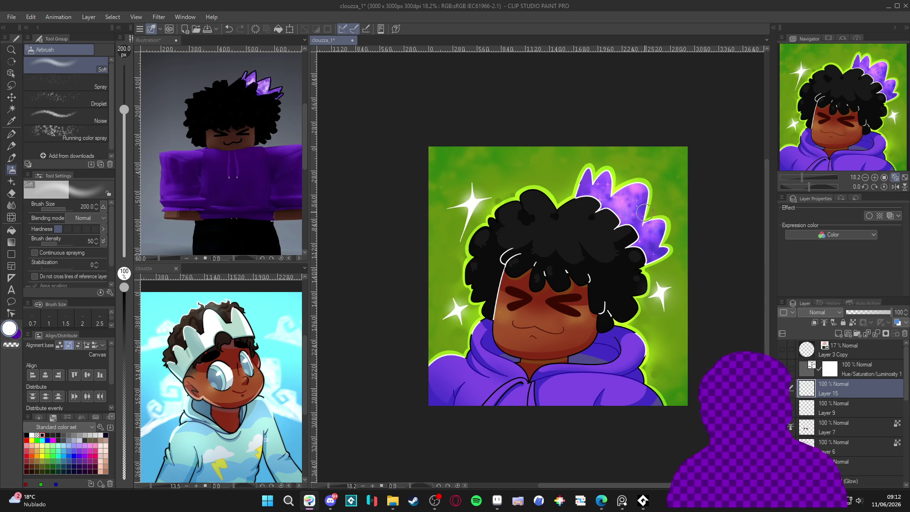
{"action": "left_click", "coordinate": [635, 223], "text": "alt"}
{"action": "key", "text": "bracketright"}
{"action": "key", "text": "bracketright"}
{"action": "key", "text": "bracketright"}
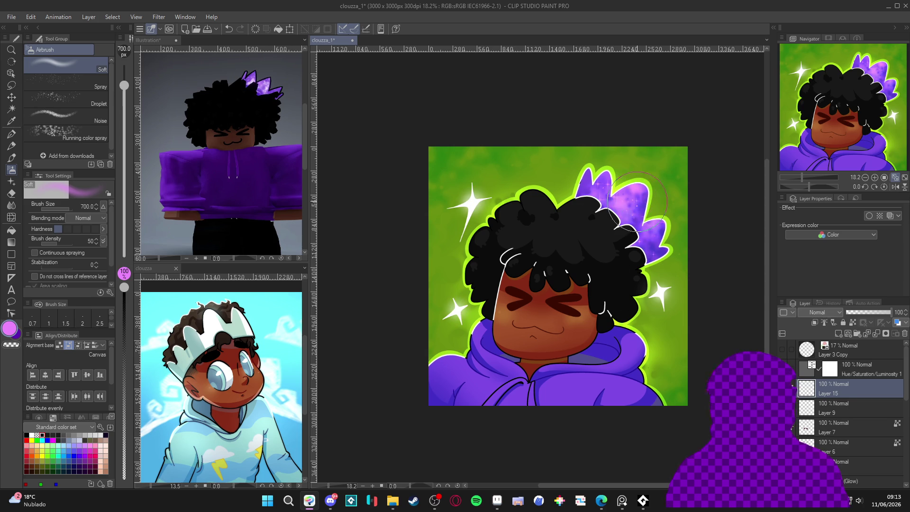
{"action": "mouse_move", "coordinate": [632, 198]}
{"action": "left_mouse_down"}
{"action": "mouse_move", "coordinate": [641, 195]}
{"action": "mouse_move", "coordinate": [621, 187]}
{"action": "mouse_move", "coordinate": [656, 237]}
{"action": "mouse_move", "coordinate": [606, 170]}
{"action": "left_mouse_up"}
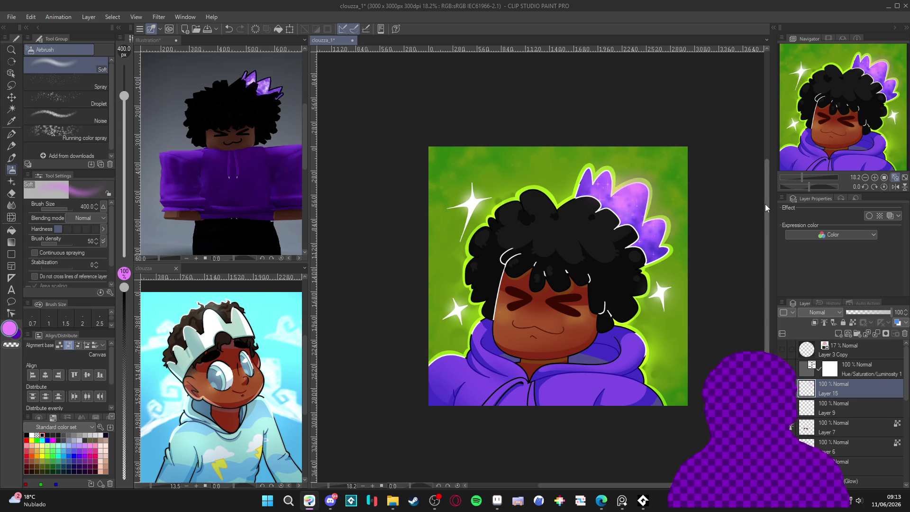
{"action": "left_click", "coordinate": [626, 322], "text": "alt"}
{"action": "mouse_move", "coordinate": [624, 324]}
{"action": "left_mouse_down"}
{"action": "mouse_move", "coordinate": [635, 316]}
{"action": "mouse_move", "coordinate": [642, 332]}
{"action": "left_mouse_up"}
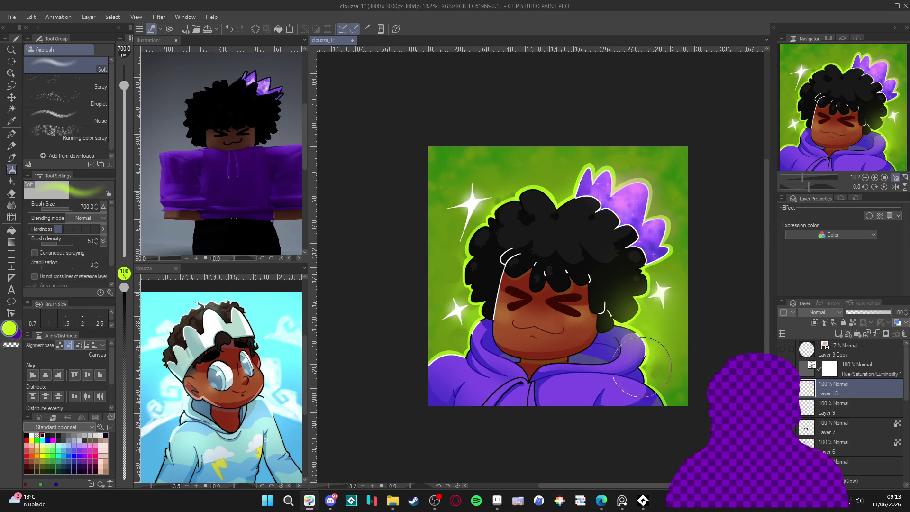
{"action": "left_click_drag", "start_coordinate": [474, 310], "coordinate": [476, 343]}
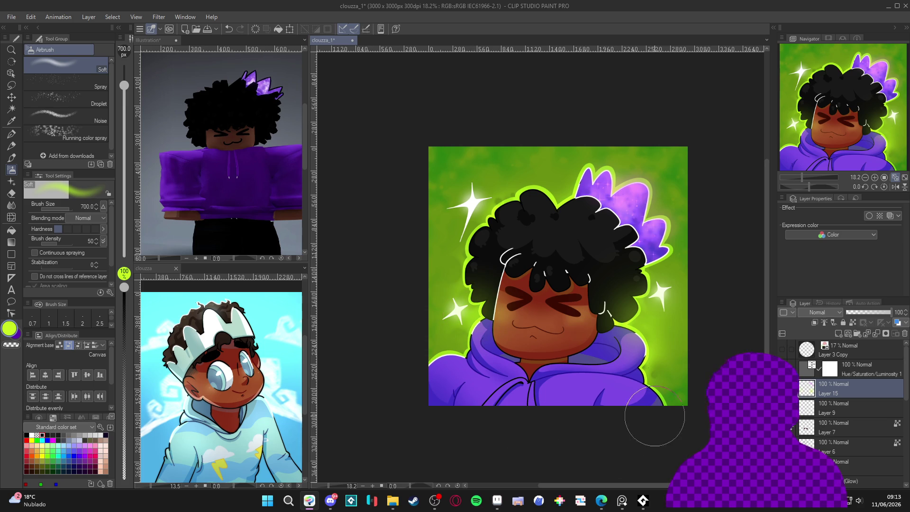
{"action": "left_click_drag", "start_coordinate": [643, 350], "coordinate": [644, 315]}
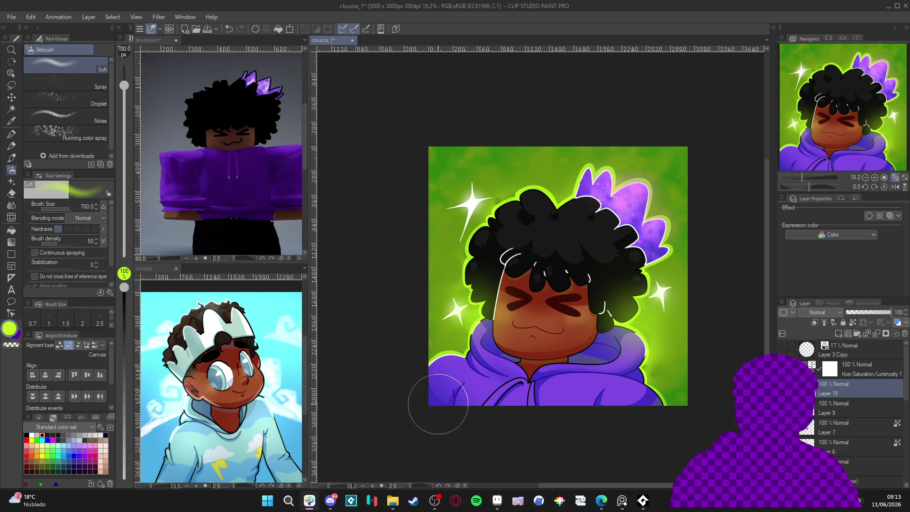
{"action": "scroll", "coordinate": [527, 377], "scroll_direction": "down", "scroll_amount": 1}
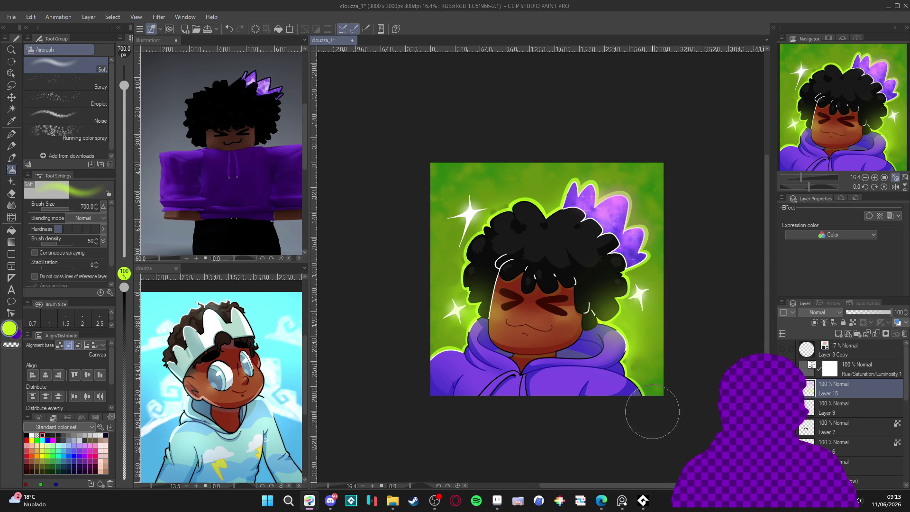
{"action": "scroll", "coordinate": [559, 408], "scroll_direction": "up", "scroll_amount": 2}
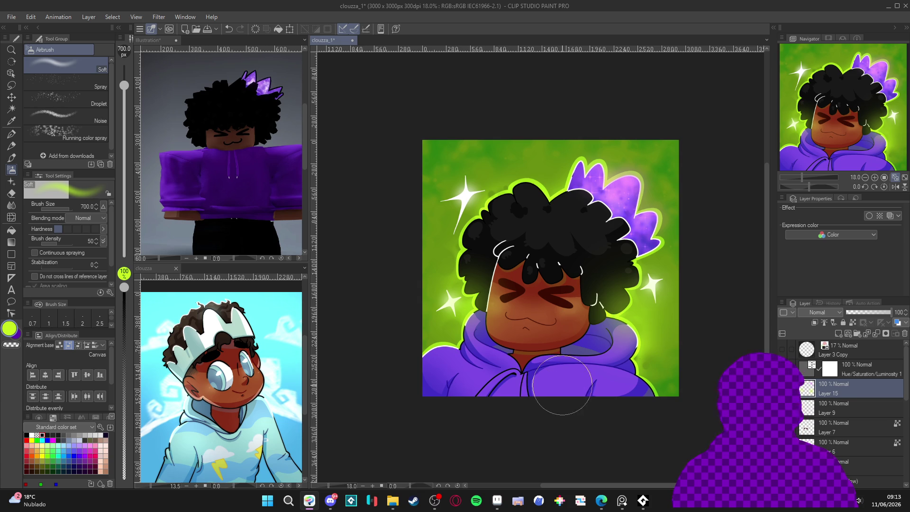
{"action": "scroll", "coordinate": [841, 437], "scroll_direction": "down", "scroll_amount": 1}
{"action": "scroll", "coordinate": [841, 437], "scroll_direction": "down", "scroll_amount": 4}
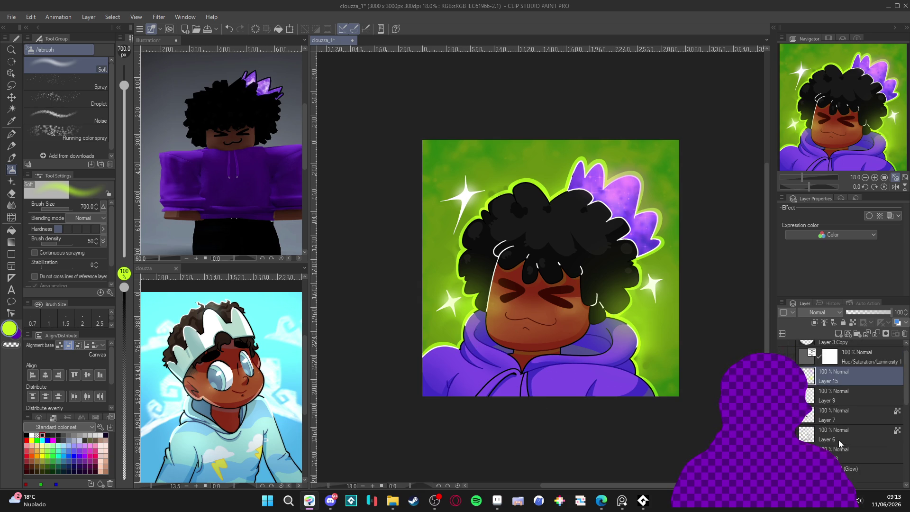
{"action": "left_click", "coordinate": [782, 428]}
{"action": "left_click", "coordinate": [782, 427]}
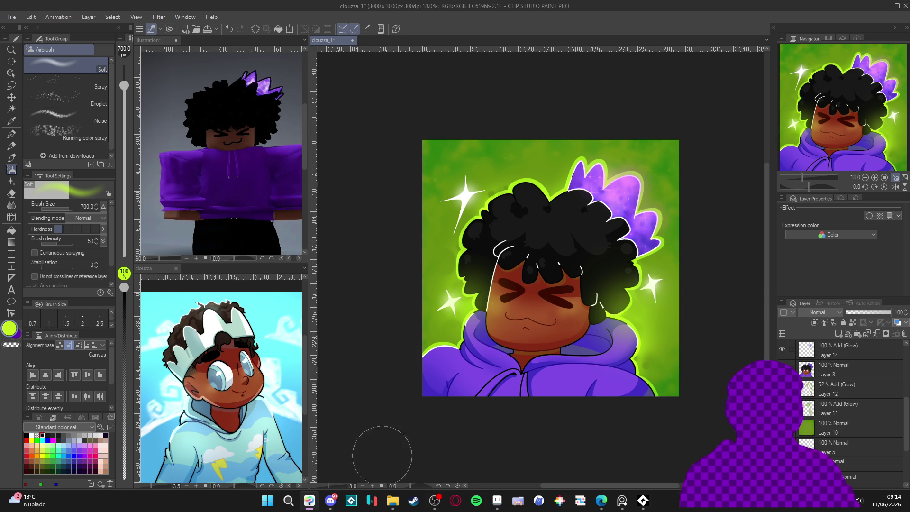
{"action": "left_click", "coordinate": [497, 505]}
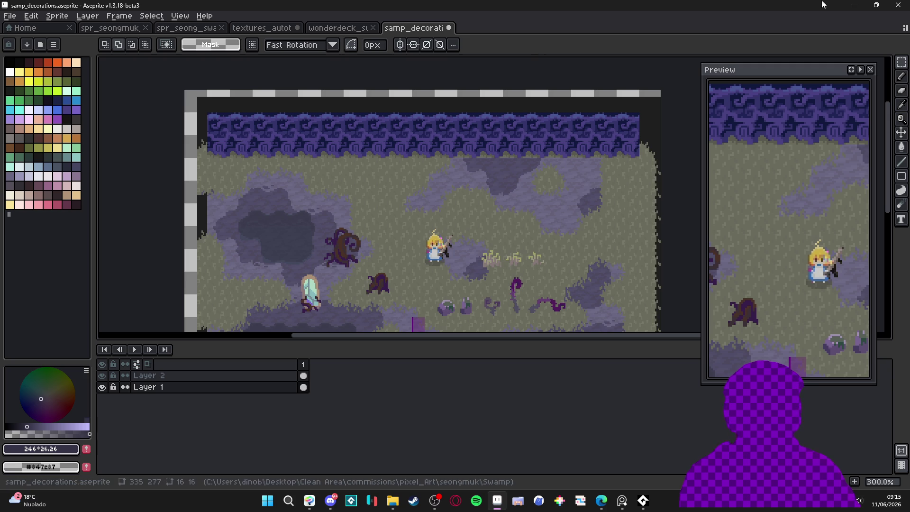
{"action": "left_click", "coordinate": [858, 4]}
{"action": "scroll", "coordinate": [555, 220], "scroll_direction": "up", "scroll_amount": 1}
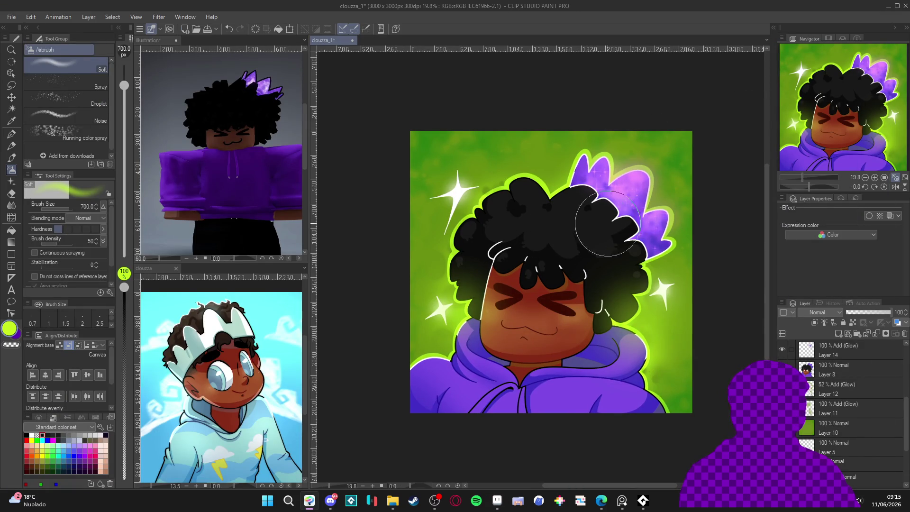
Save a PNG copy of the portrait, accepting that layers get flattened
{"action": "left_click", "coordinate": [11, 17]}
{"action": "left_click", "coordinate": [29, 105]}
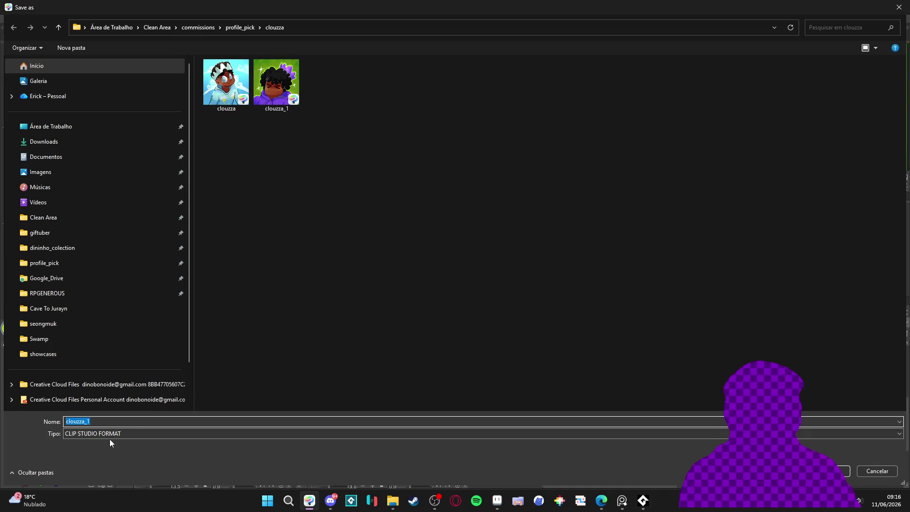
{"action": "left_click", "coordinate": [106, 438]}
{"action": "left_click", "coordinate": [106, 438]}
{"action": "left_click", "coordinate": [102, 465]}
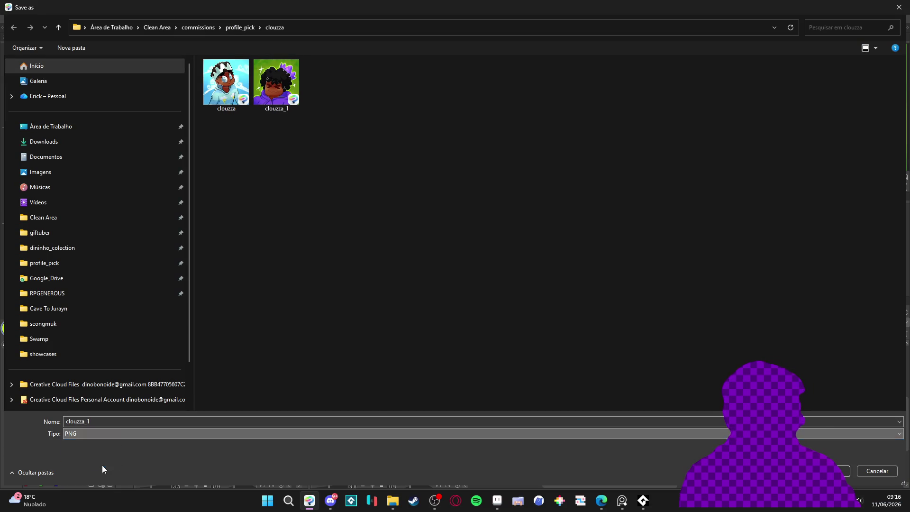
{"action": "double_click", "coordinate": [143, 422]}
{"action": "left_click", "coordinate": [144, 423]}
{"action": "key", "text": "Return"}
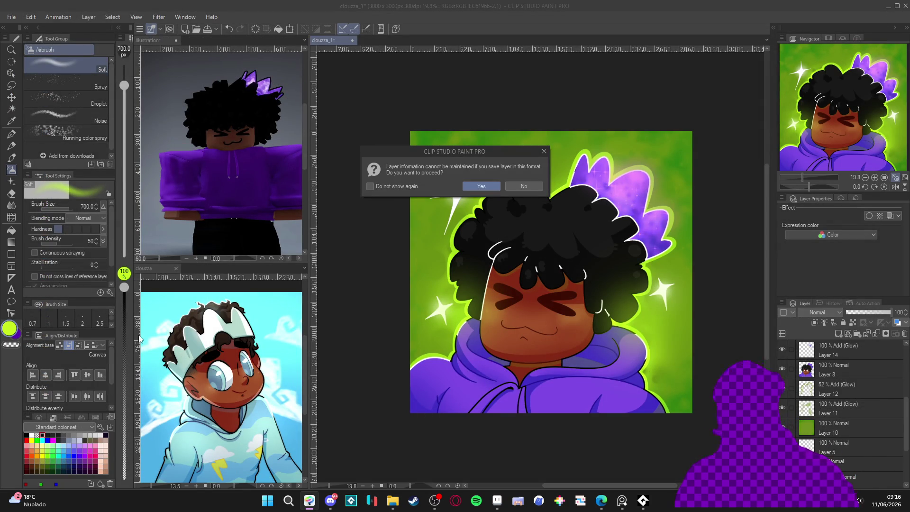
{"action": "left_click", "coordinate": [480, 187]}
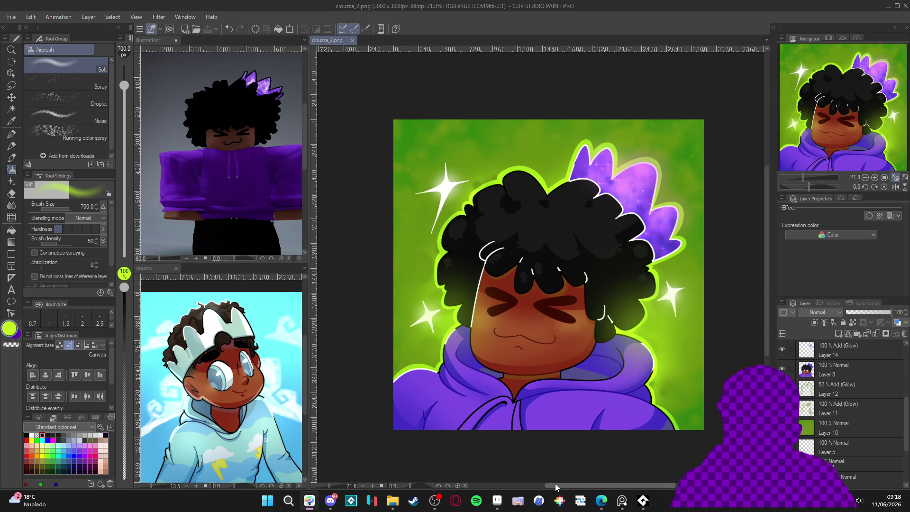
Launch Godot Engine by searching 'godot' and open New Game Project
{"action": "left_click", "coordinate": [262, 503]}
{"action": "type", "text": "godot"}
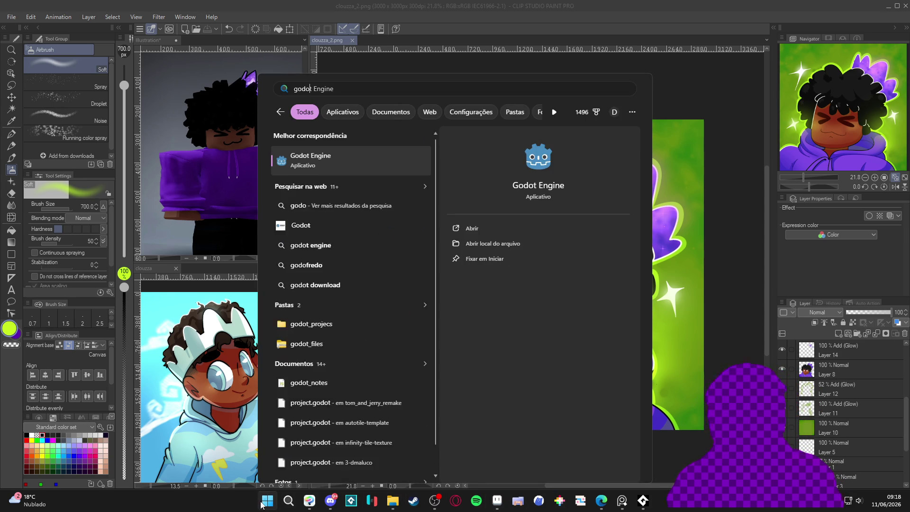
{"action": "key", "text": "Return"}
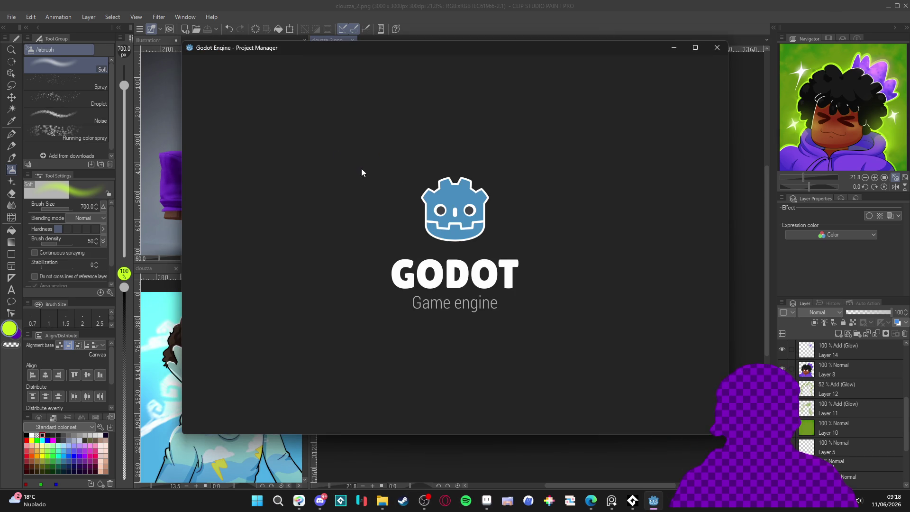
{"action": "double_click", "coordinate": [331, 115]}
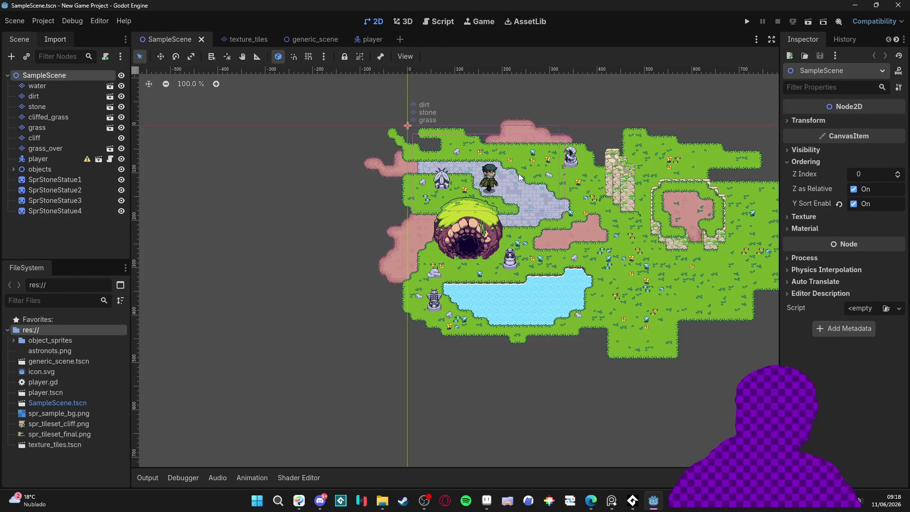
Set the project's window stretch mode to viewport and adjust stretch aspect
{"action": "left_click", "coordinate": [14, 21]}
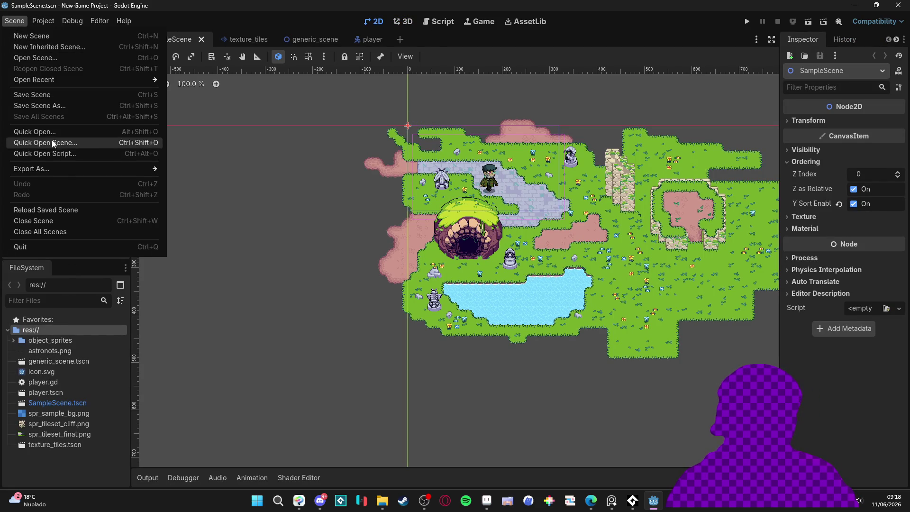
{"action": "mouse_move", "coordinate": [43, 21]}
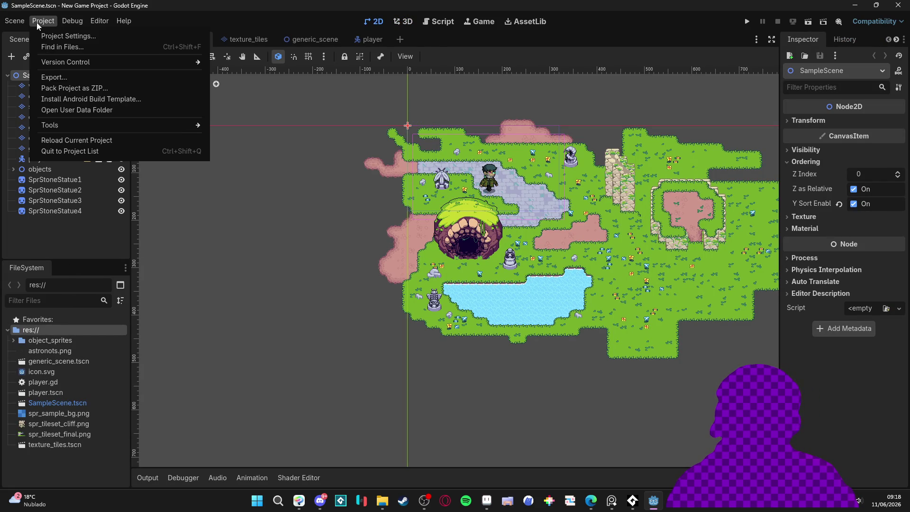
{"action": "left_click", "coordinate": [84, 39]}
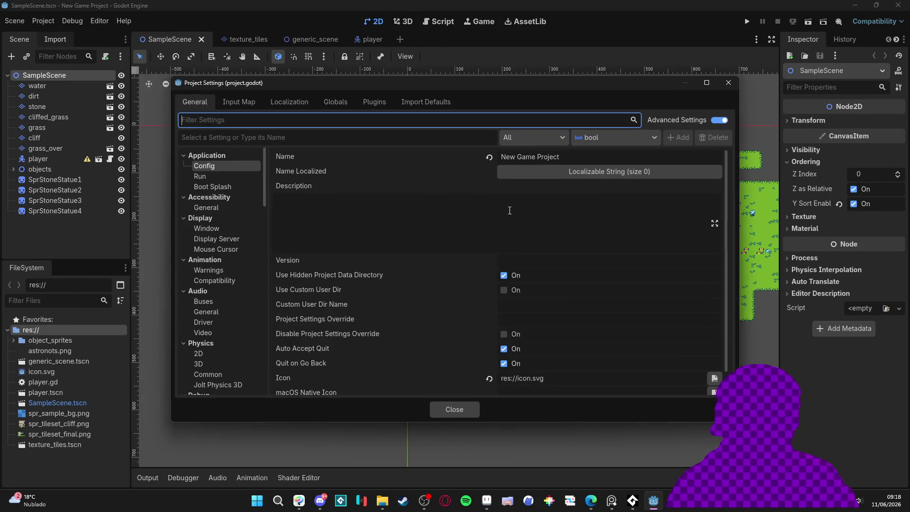
{"action": "left_click", "coordinate": [236, 228]}
{"action": "scroll", "coordinate": [493, 284], "scroll_direction": "down", "scroll_amount": 5}
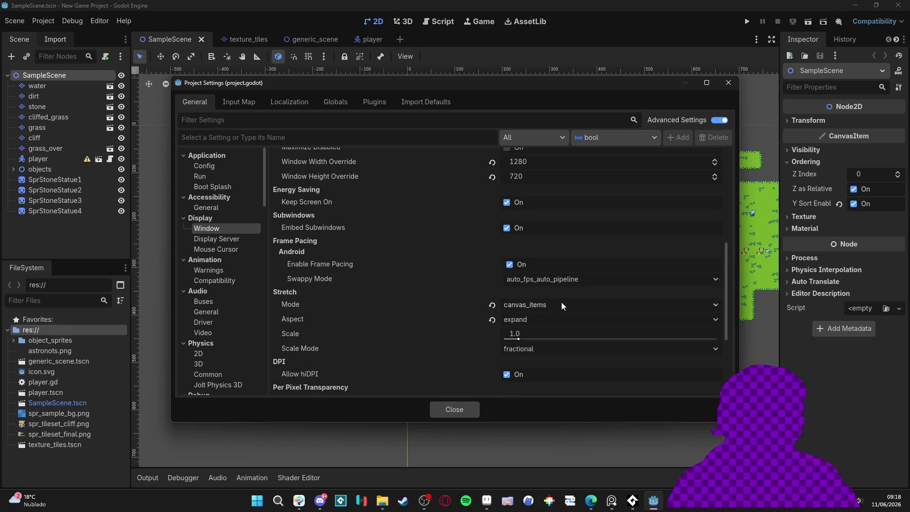
{"action": "left_click", "coordinate": [568, 308]}
{"action": "left_click", "coordinate": [574, 345]}
{"action": "left_click", "coordinate": [548, 322]}
{"action": "left_click", "coordinate": [526, 346]}
{"action": "left_click", "coordinate": [455, 409]}
Run the game and walk the character around the pond and path, then stop it
{"action": "key", "text": "F5"}
{"action": "key", "text": "Down"}
{"action": "key", "text": "Left"}
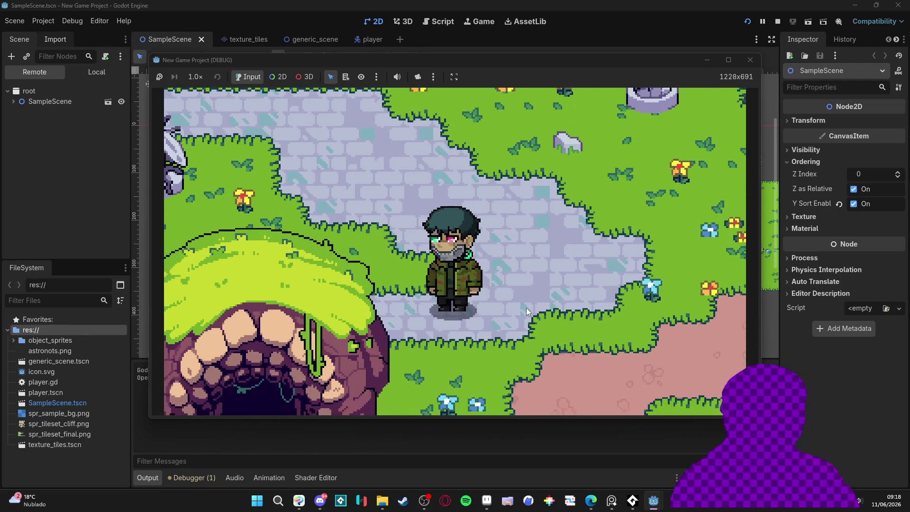
{"action": "key", "text": "Right"}
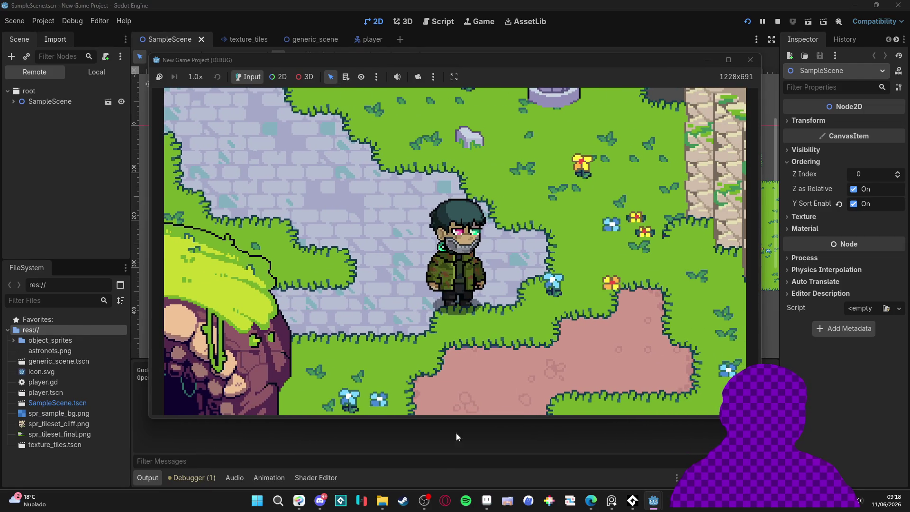
{"action": "key", "text": "Right"}
{"action": "key", "text": "Down"}
{"action": "key", "text": "Left"}
{"action": "key", "text": "Left"}
{"action": "key", "text": "Up"}
{"action": "key", "text": "Right"}
{"action": "key", "text": "Down"}
{"action": "key", "text": "Left"}
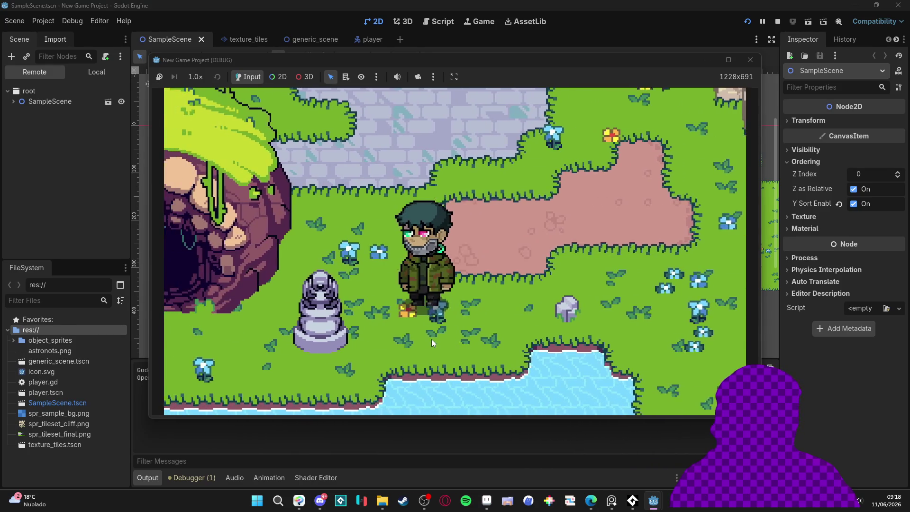
{"action": "key", "text": "Left"}
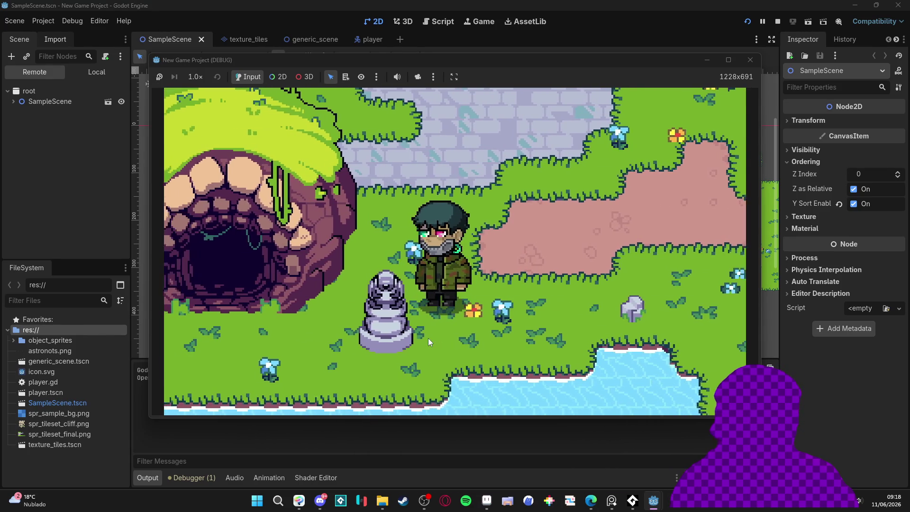
{"action": "key", "text": "Up"}
{"action": "key", "text": "Right"}
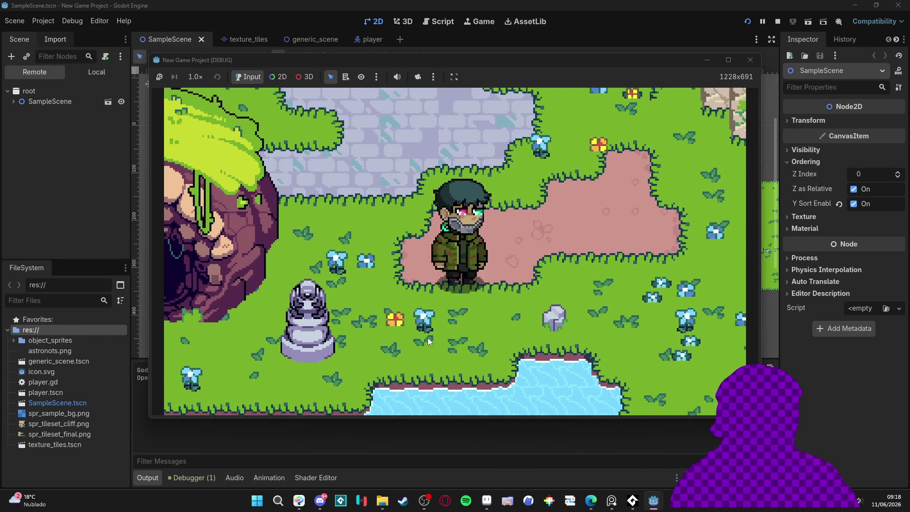
{"action": "key", "text": "Up"}
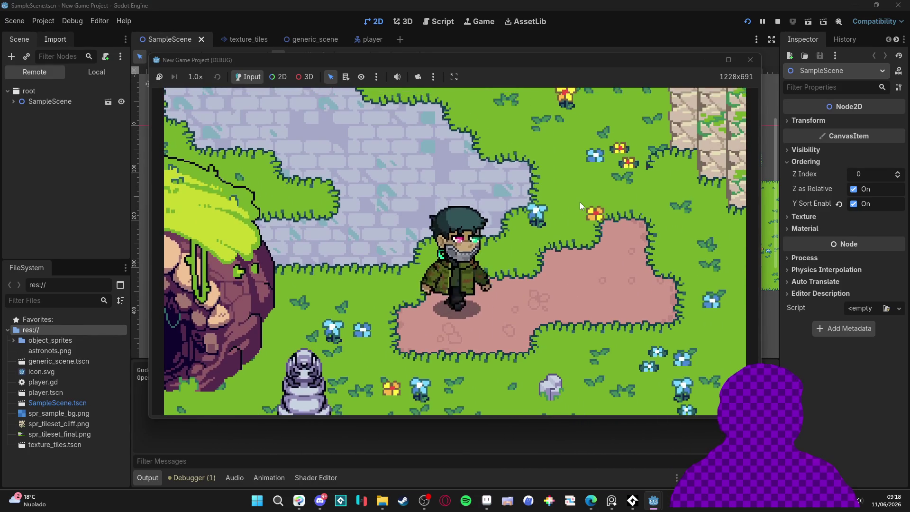
{"action": "key", "text": "Down"}
{"action": "left_click", "coordinate": [752, 60]}
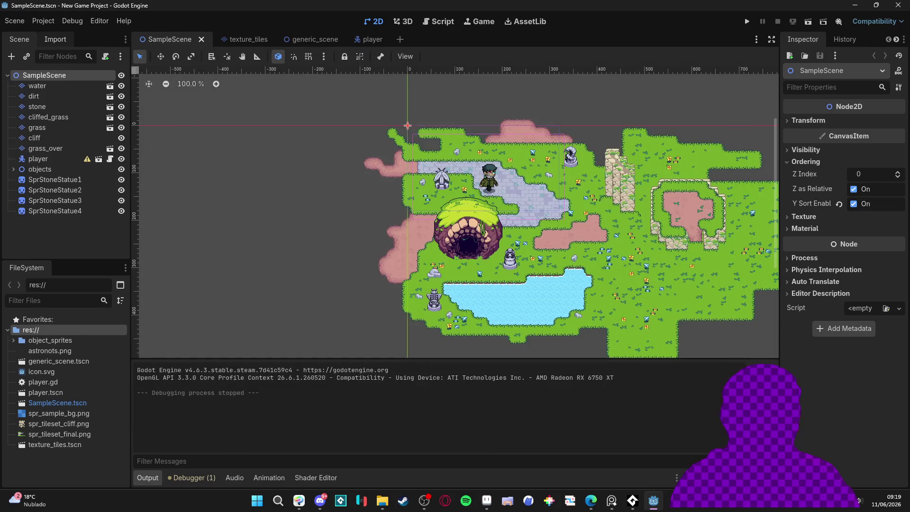
Set the project's stretch mode back to canvas_items
{"action": "left_click", "coordinate": [43, 21]}
{"action": "left_click", "coordinate": [60, 32]}
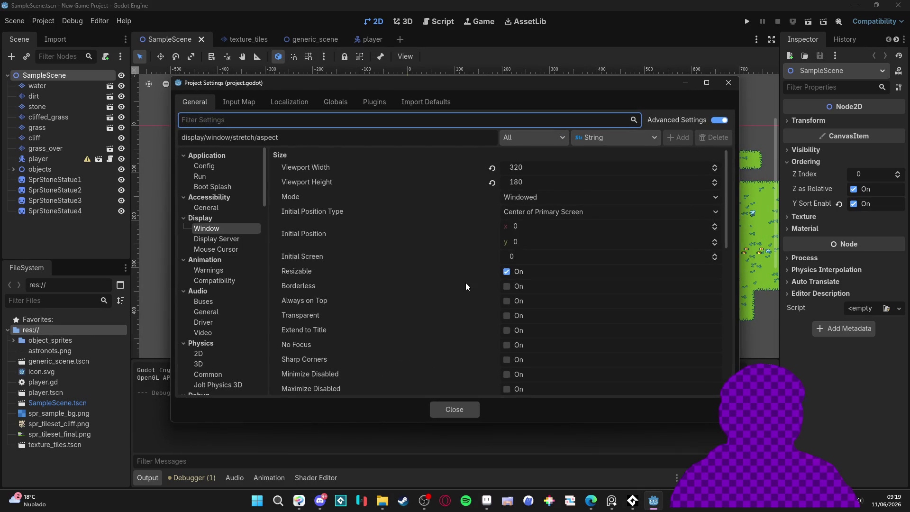
{"action": "scroll", "coordinate": [465, 286], "scroll_direction": "down", "scroll_amount": 5}
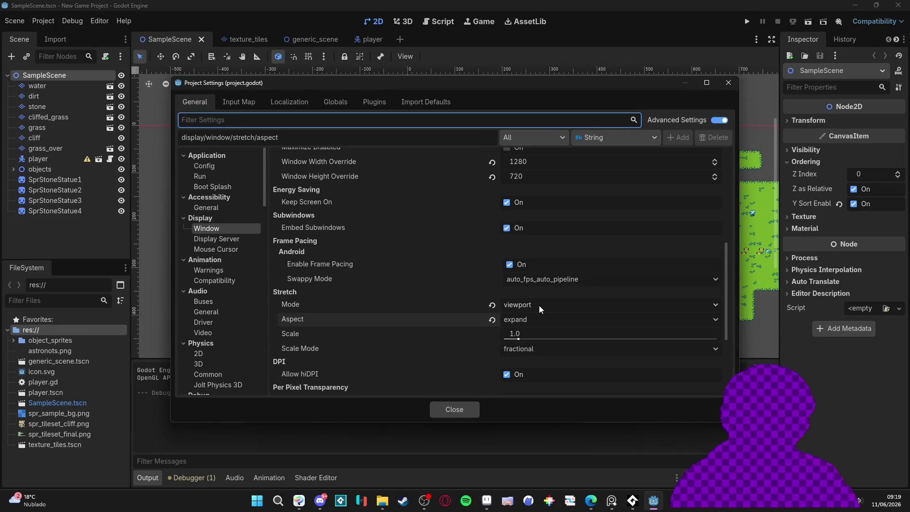
{"action": "left_click", "coordinate": [532, 309]}
{"action": "left_click", "coordinate": [543, 333]}
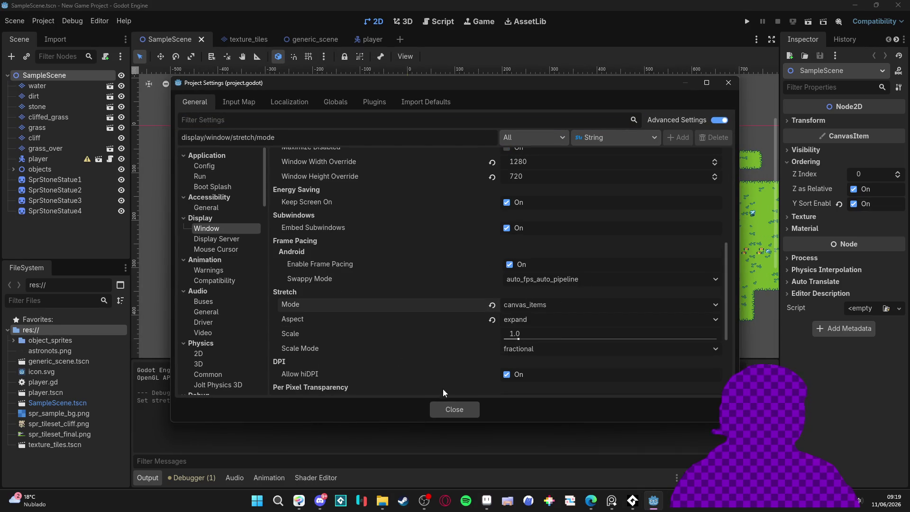
{"action": "left_click", "coordinate": [447, 408]}
Run the game again, walk the player around the level, then return to the editor
{"action": "key", "text": "F5"}
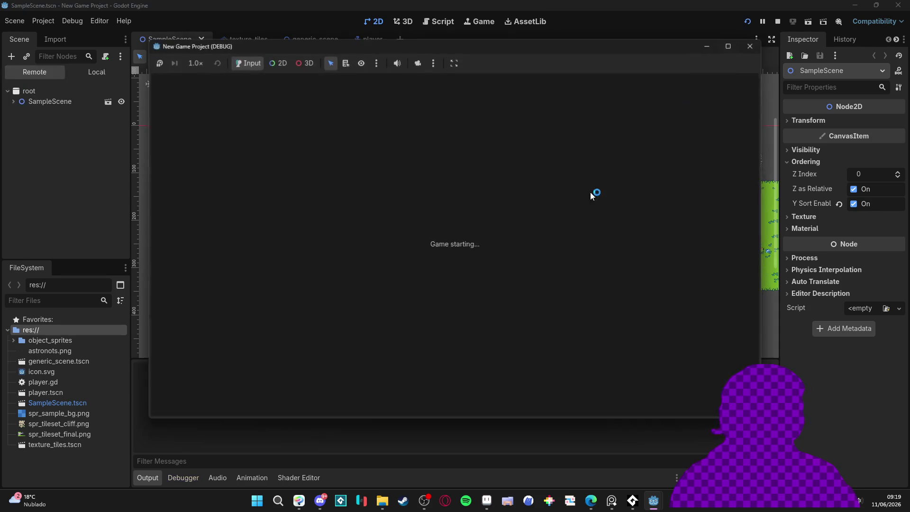
{"action": "key", "text": "Right"}
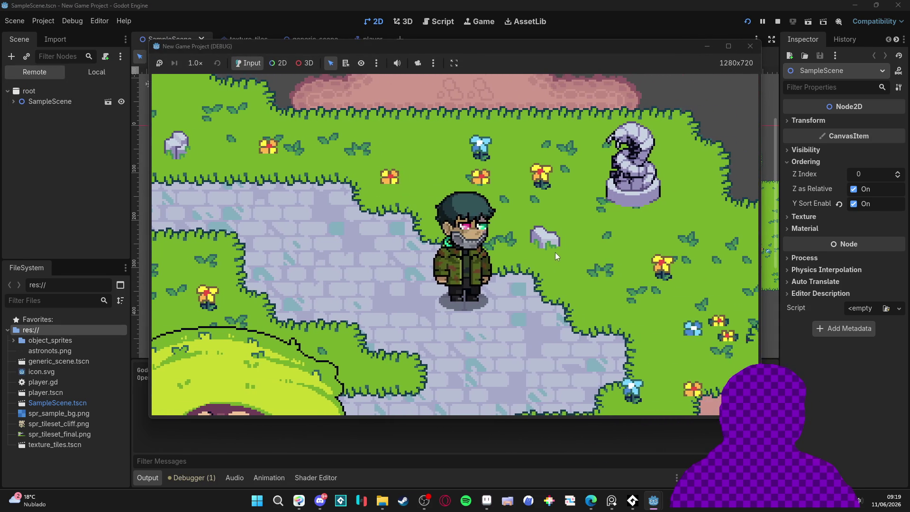
{"action": "key", "text": "Left"}
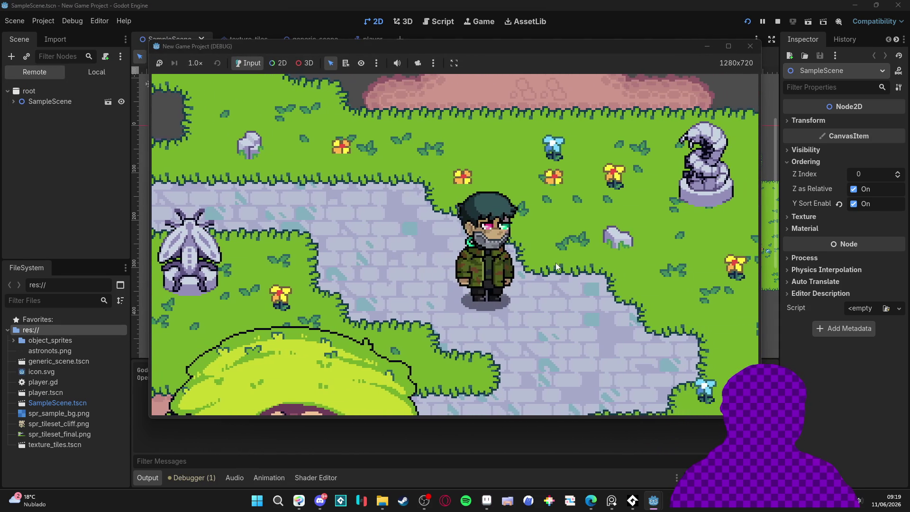
{"action": "key", "text": "Down"}
{"action": "key", "text": "Up"}
{"action": "key", "text": "Down"}
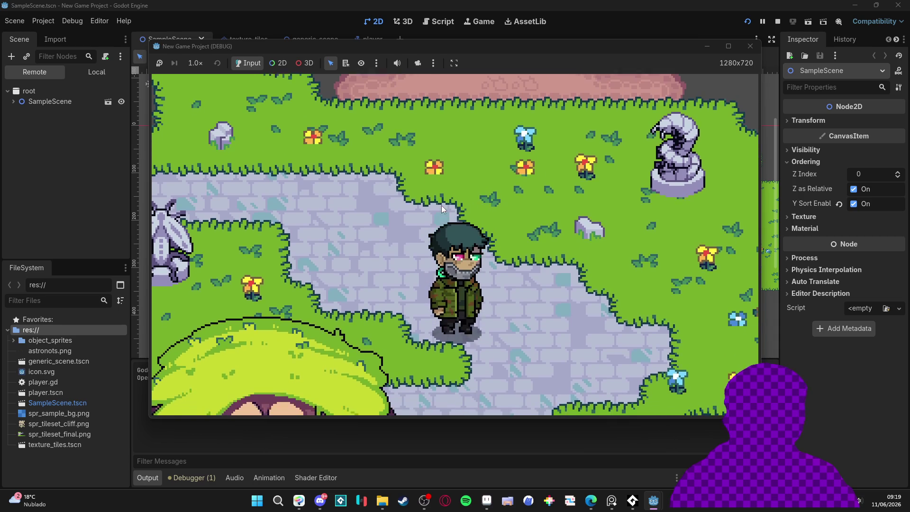
{"action": "key", "text": "Down"}
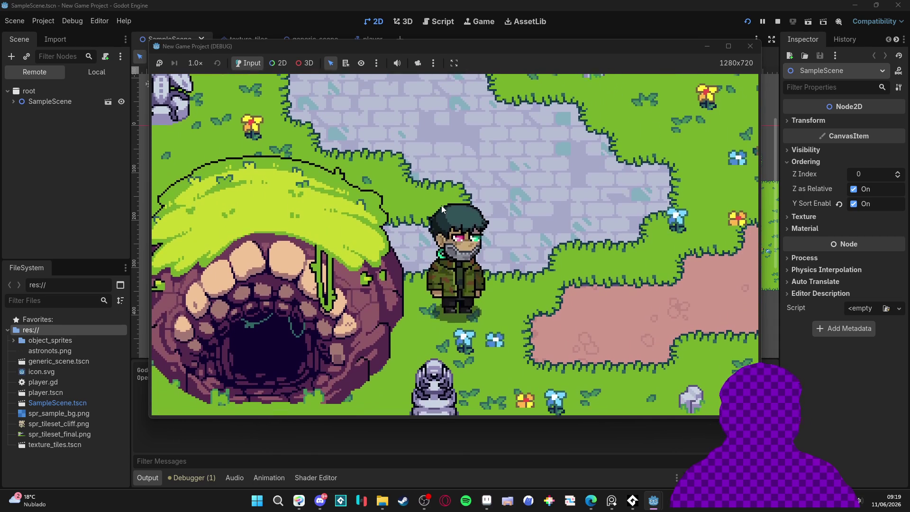
{"action": "key", "text": "Down"}
{"action": "key", "text": "Right"}
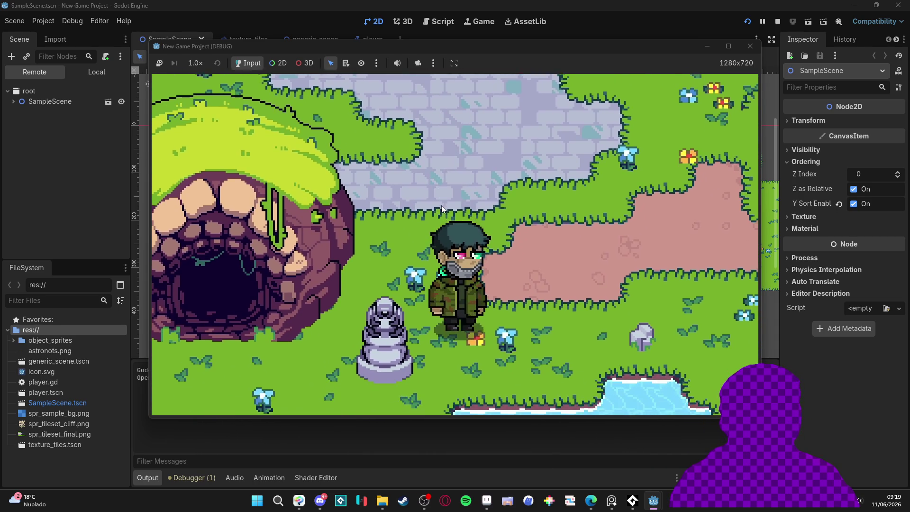
{"action": "key", "text": "Right"}
{"action": "key", "text": "Up"}
{"action": "key", "text": "Left"}
{"action": "key", "text": "Up"}
{"action": "key", "text": "Left"}
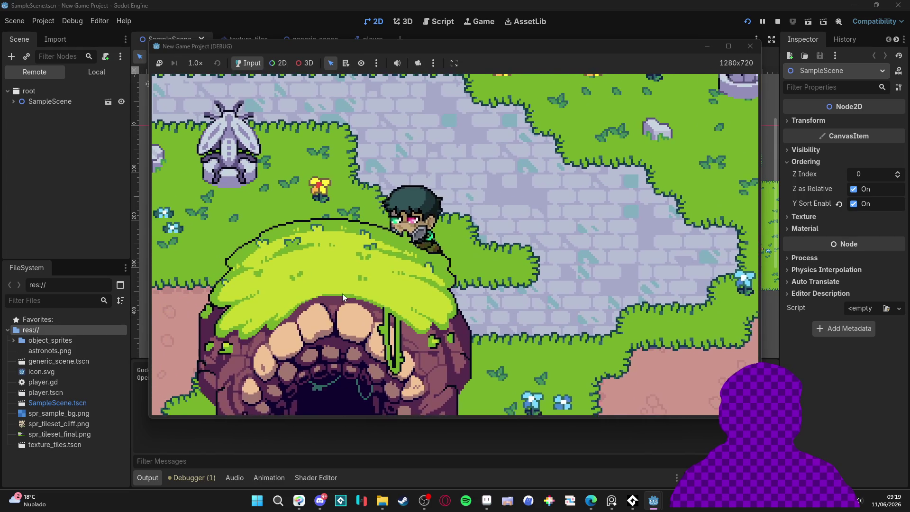
{"action": "key", "text": "Left"}
{"action": "key", "text": "Down"}
{"action": "key", "text": "Down"}
{"action": "left_click", "coordinate": [57, 416]}
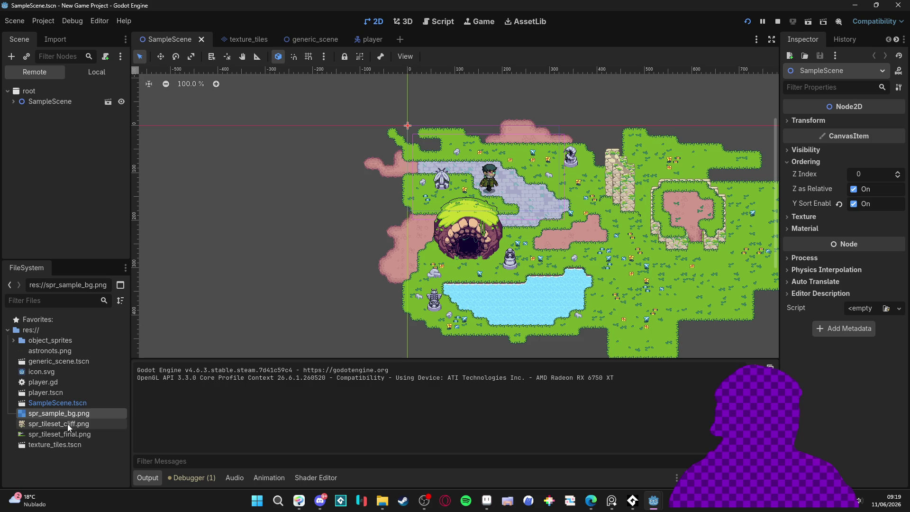
Preview the cave entrance and spr_stone_1.png sprites in object_sprites, then stop the game
{"action": "left_click", "coordinate": [58, 434]}
{"action": "left_click", "coordinate": [16, 340]}
{"action": "left_click", "coordinate": [49, 352]}
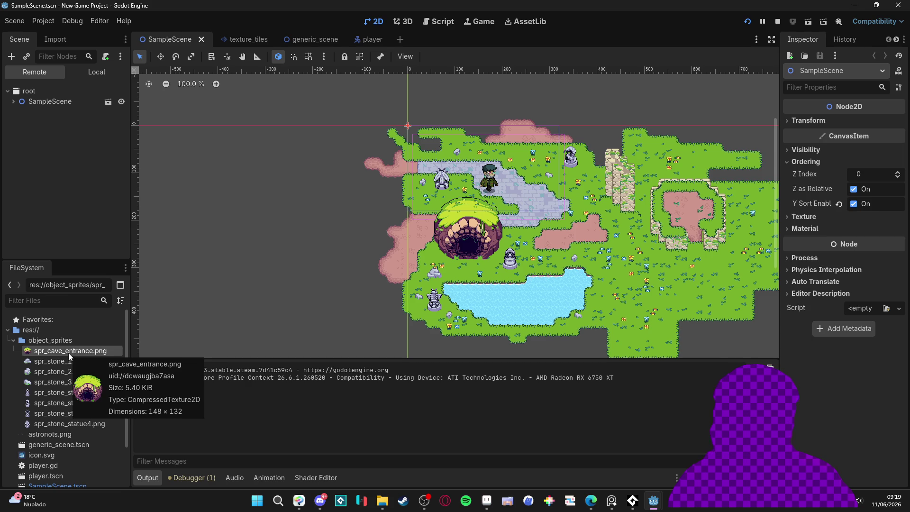
{"action": "left_click", "coordinate": [64, 361]}
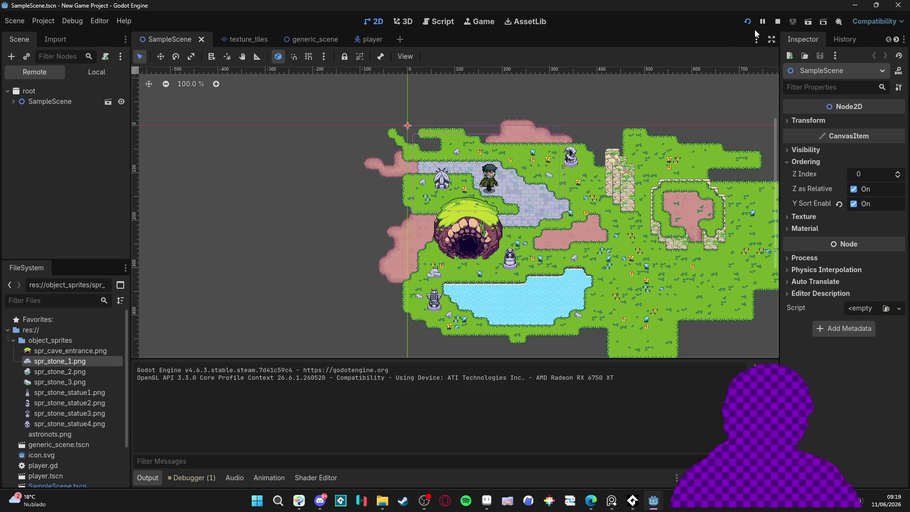
{"action": "left_click", "coordinate": [777, 22]}
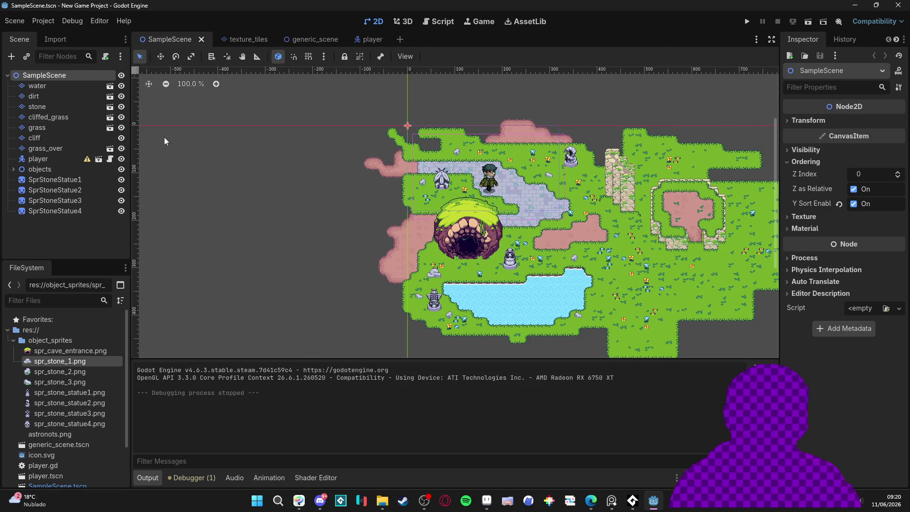
{"action": "left_click", "coordinate": [38, 159]}
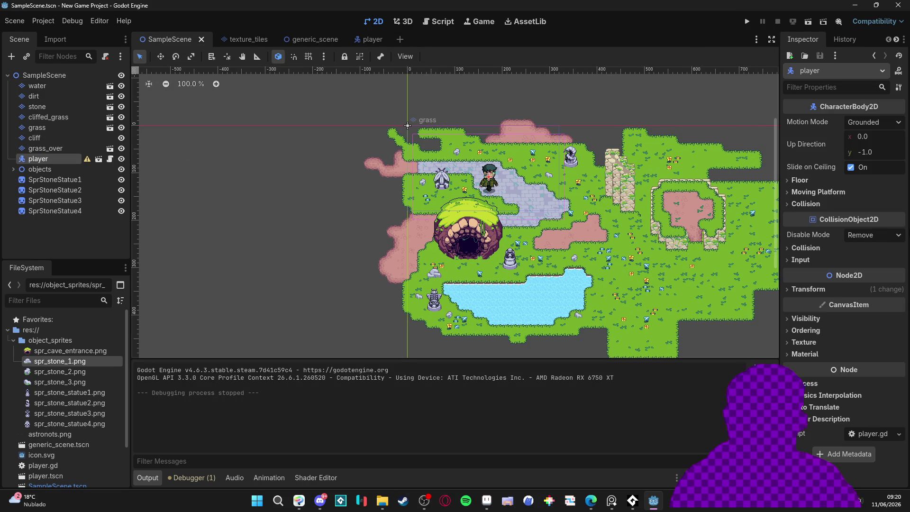
{"action": "left_click", "coordinate": [805, 181]}
{"action": "left_click", "coordinate": [824, 183]}
{"action": "left_click", "coordinate": [819, 192]}
{"action": "left_click", "coordinate": [819, 192]}
{"action": "left_click", "coordinate": [818, 192]}
{"action": "left_click", "coordinate": [819, 192]}
{"action": "left_click", "coordinate": [812, 204]}
{"action": "left_click", "coordinate": [815, 204]}
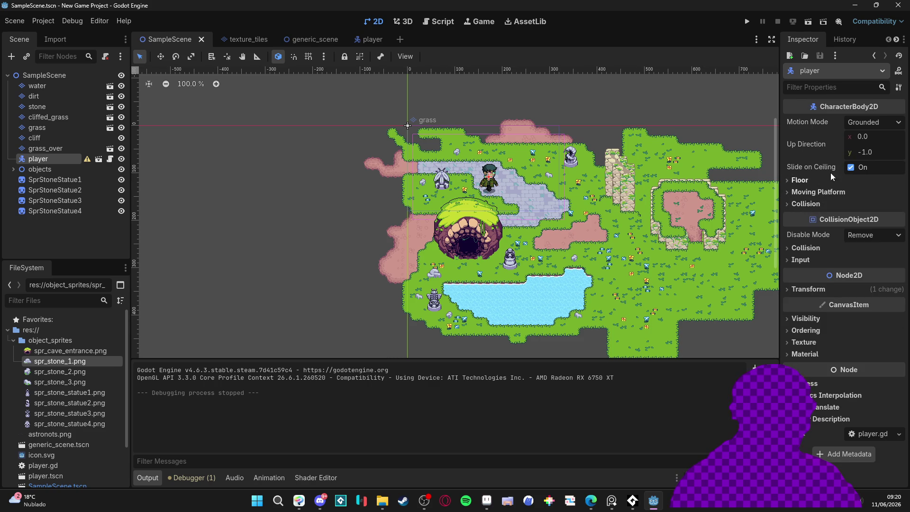
{"action": "left_click", "coordinate": [815, 247]}
{"action": "left_click", "coordinate": [815, 247]}
{"action": "left_click", "coordinate": [813, 261]}
{"action": "left_click", "coordinate": [813, 262]}
{"action": "left_click", "coordinate": [821, 383]}
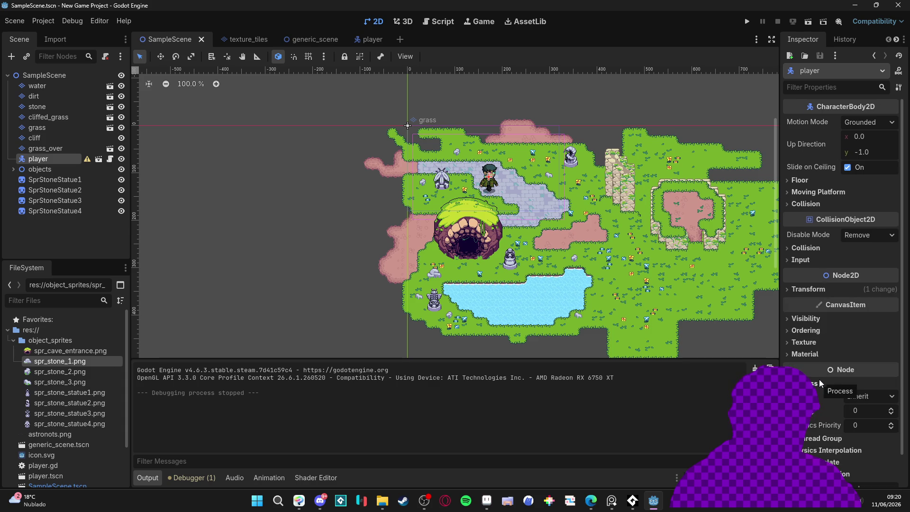
{"action": "left_click", "coordinate": [865, 397]}
{"action": "left_click", "coordinate": [865, 397]}
{"action": "left_click", "coordinate": [824, 385]}
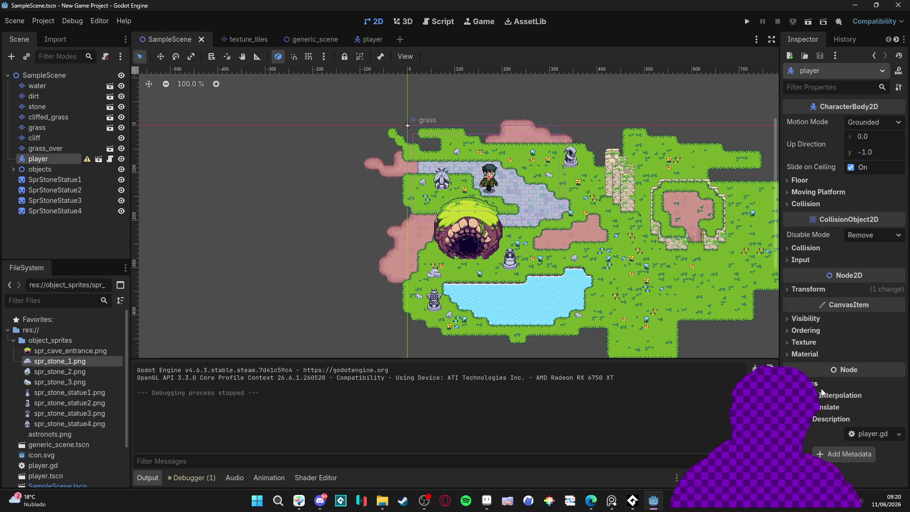
{"action": "left_click", "coordinate": [822, 396]}
{"action": "left_click", "coordinate": [853, 408]}
{"action": "left_click", "coordinate": [853, 408]}
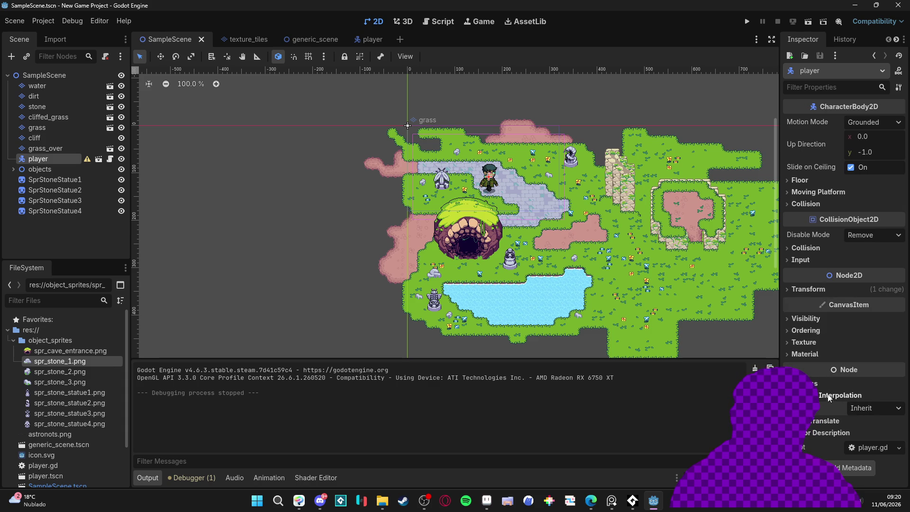
{"action": "left_click", "coordinate": [830, 396]}
{"action": "left_click", "coordinate": [824, 408]}
{"action": "left_click", "coordinate": [823, 408]}
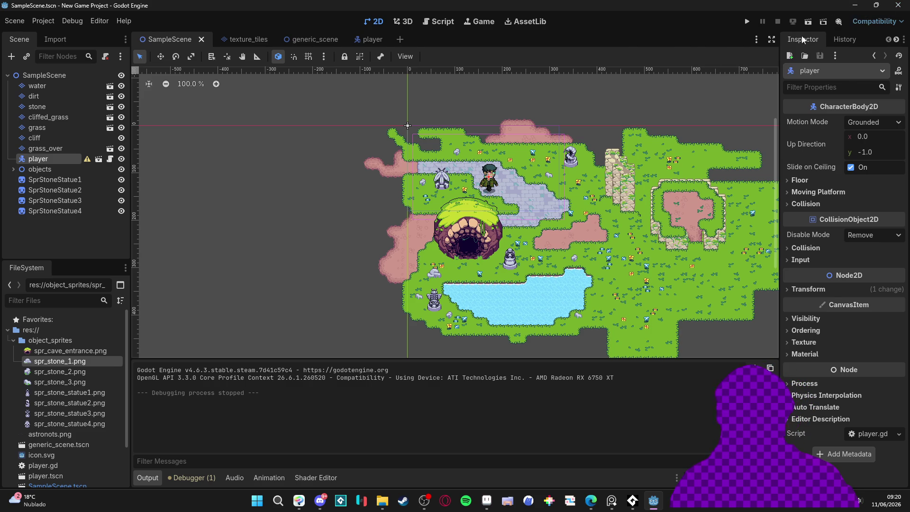
{"action": "left_click", "coordinate": [71, 76]}
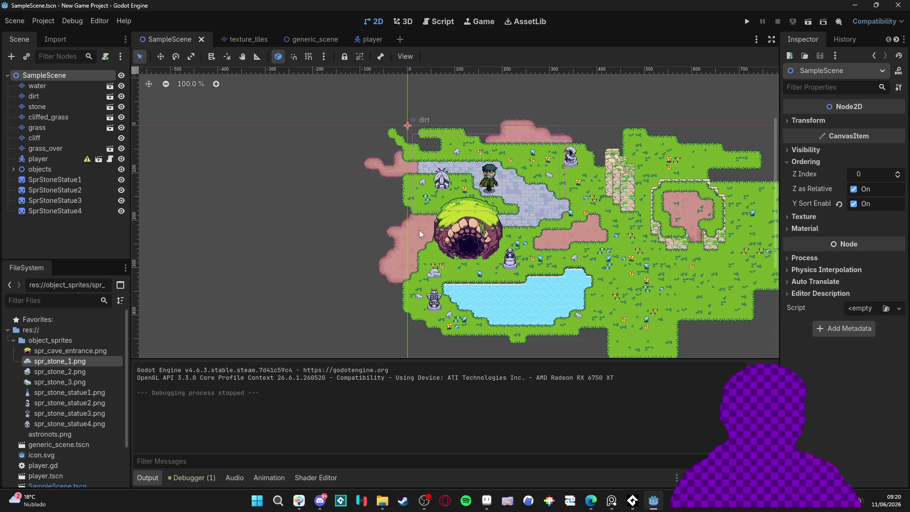
Inspect the cave entrance and stone sprites, ending with SprStone1 selected
{"action": "left_click", "coordinate": [472, 236]}
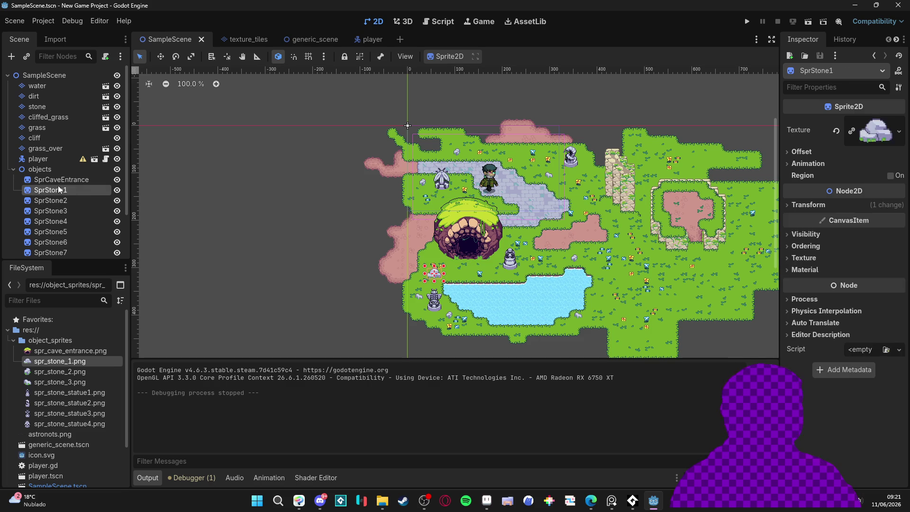
{"action": "left_click", "coordinate": [58, 201]}
{"action": "left_click", "coordinate": [55, 212]}
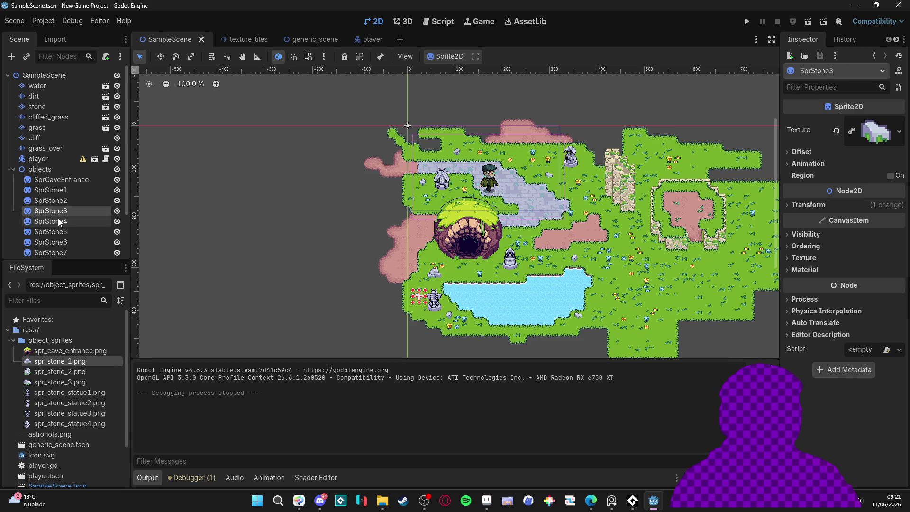
{"action": "left_click", "coordinate": [70, 223]}
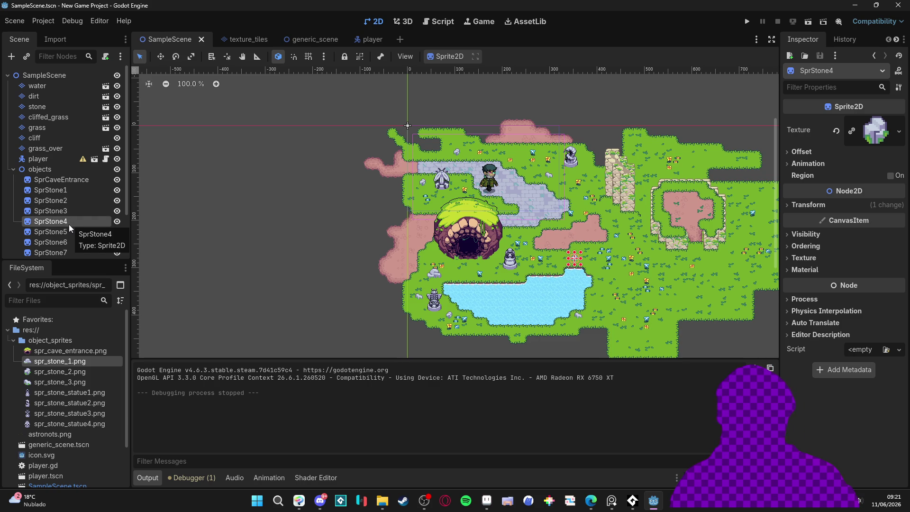
{"action": "left_click", "coordinate": [71, 76]}
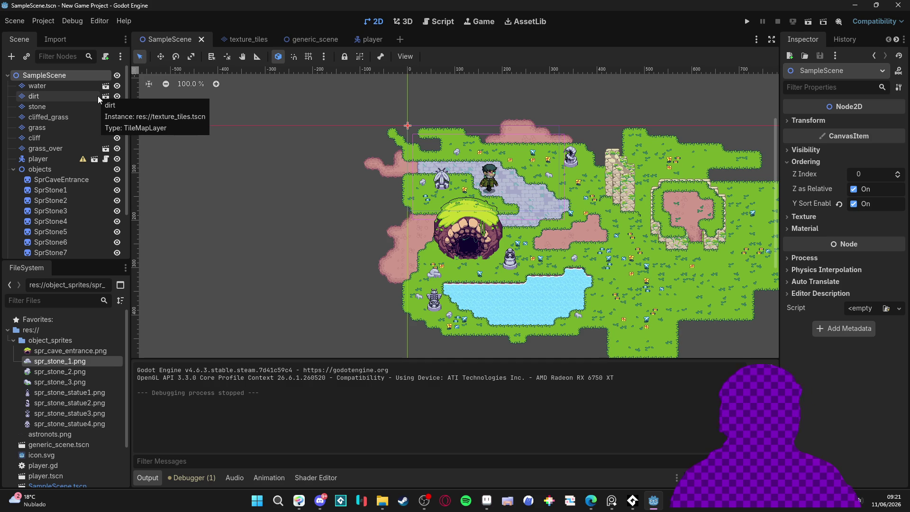
{"action": "left_click", "coordinate": [69, 188]}
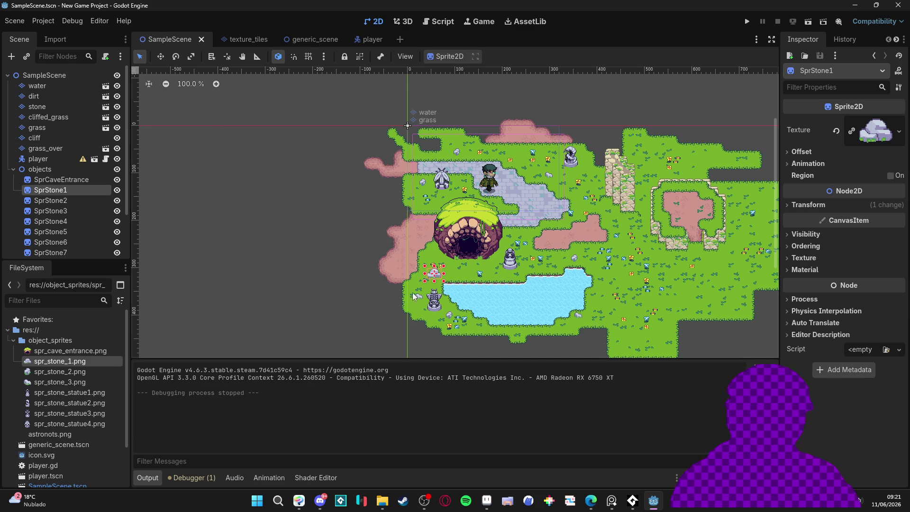
Zoom in on SprStone1 and check its offset settings, undoing an accidental nudge
{"action": "scroll", "coordinate": [438, 340], "scroll_direction": "up", "scroll_amount": 2}
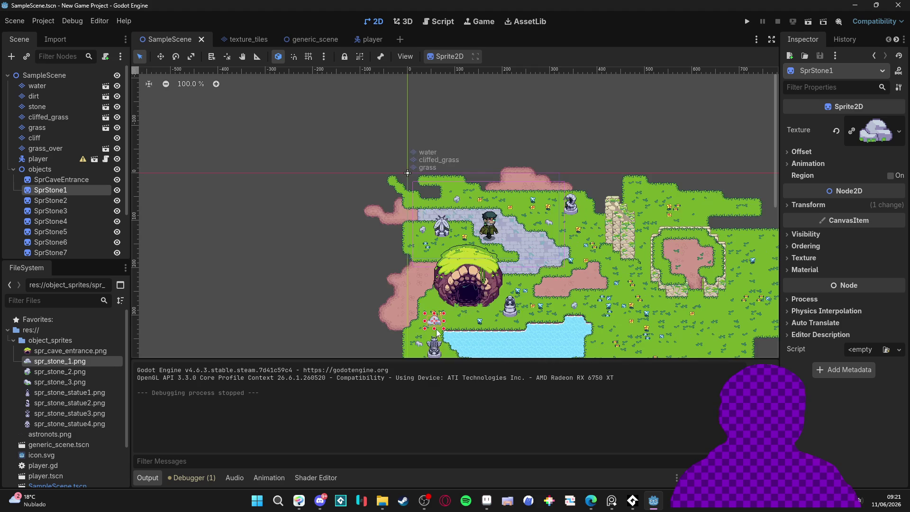
{"action": "scroll", "coordinate": [438, 341], "scroll_direction": "up", "scroll_amount": 3}
{"action": "scroll", "coordinate": [439, 332], "scroll_direction": "up", "scroll_amount": 4}
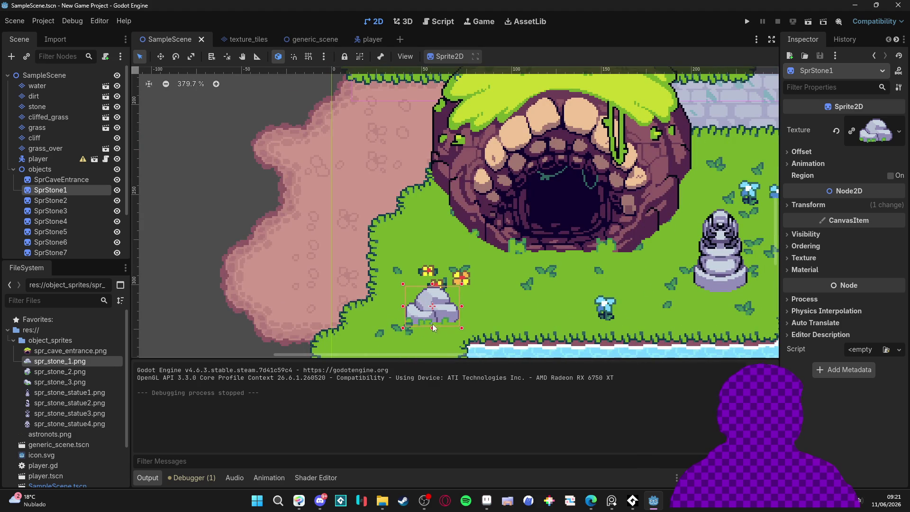
{"action": "scroll", "coordinate": [434, 308], "scroll_direction": "up", "scroll_amount": 2}
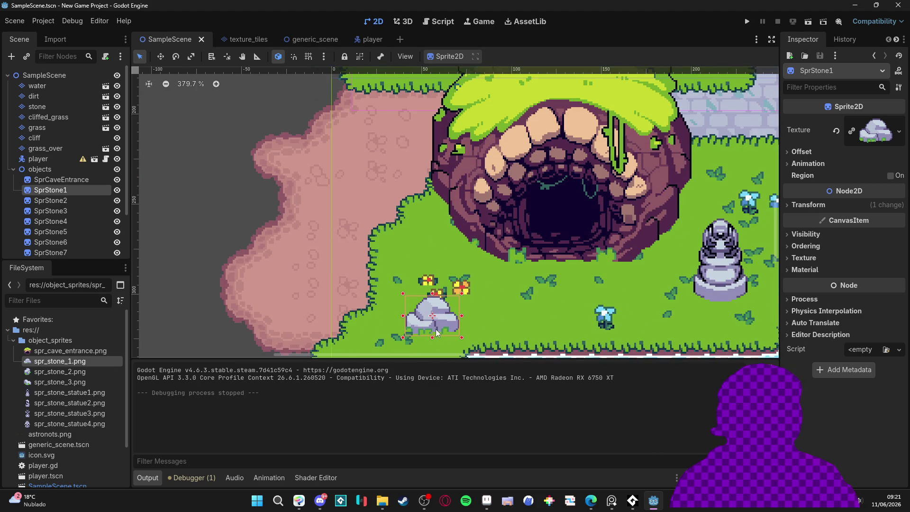
{"action": "scroll", "coordinate": [428, 313], "scroll_direction": "up", "scroll_amount": 2}
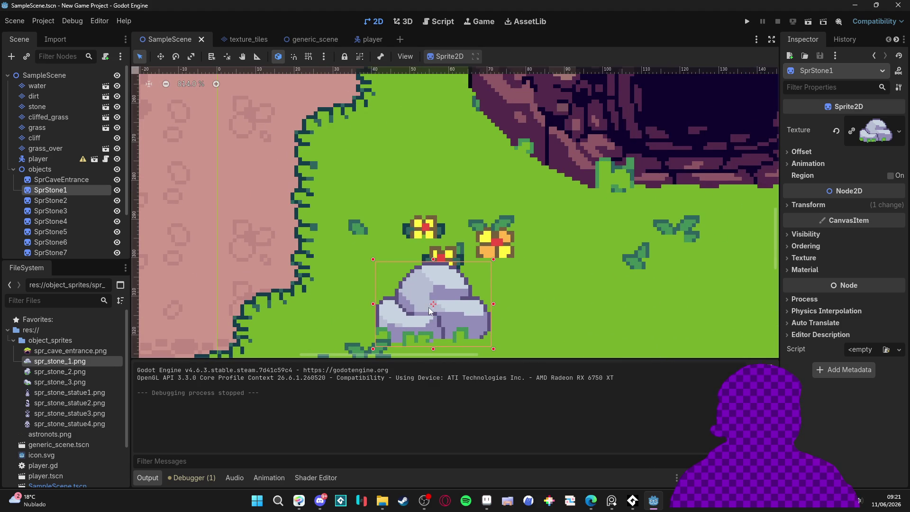
{"action": "left_click_drag", "start_coordinate": [436, 309], "coordinate": [439, 312]}
{"action": "key", "text": "ctrl+z"}
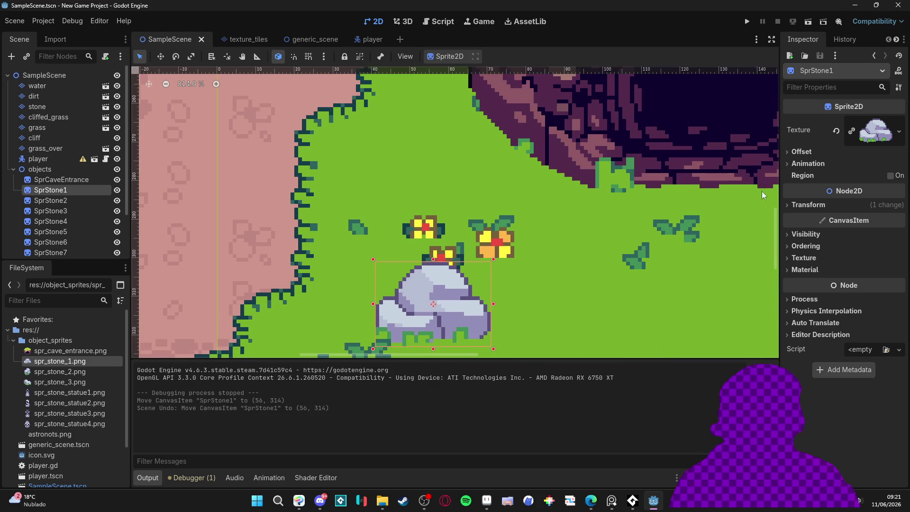
{"action": "left_click", "coordinate": [796, 153]}
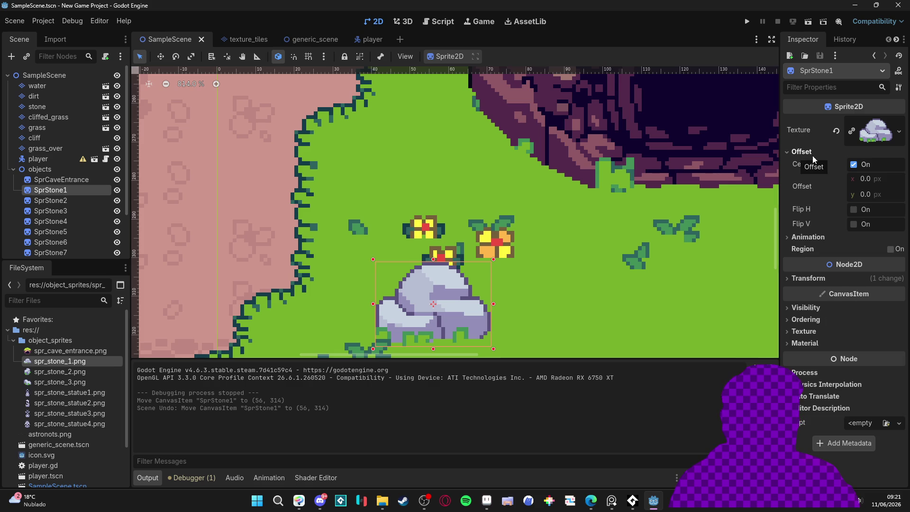
{"action": "left_click", "coordinate": [812, 151]}
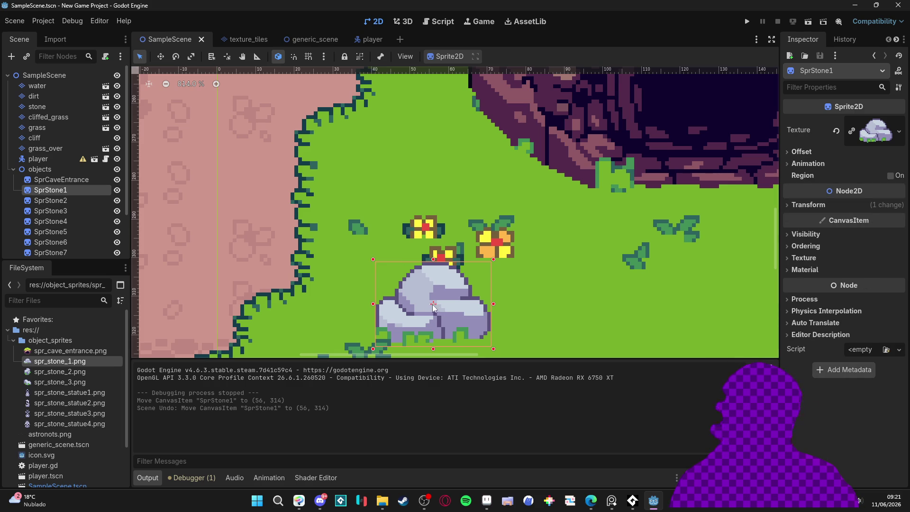
Check the import settings for spr_stone_1.png, then return to the scene tree
{"action": "scroll", "coordinate": [424, 317], "scroll_direction": "down", "scroll_amount": 6}
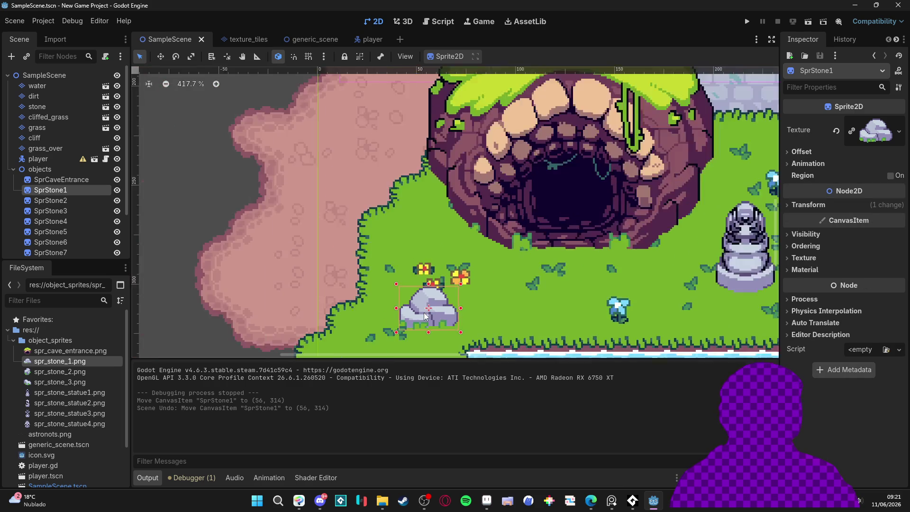
{"action": "scroll", "coordinate": [417, 313], "scroll_direction": "up", "scroll_amount": 5}
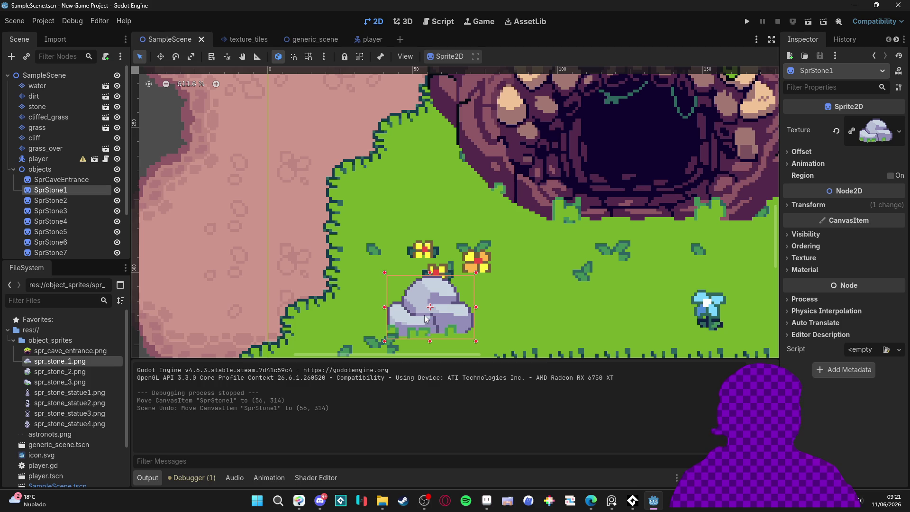
{"action": "left_click", "coordinate": [55, 40]}
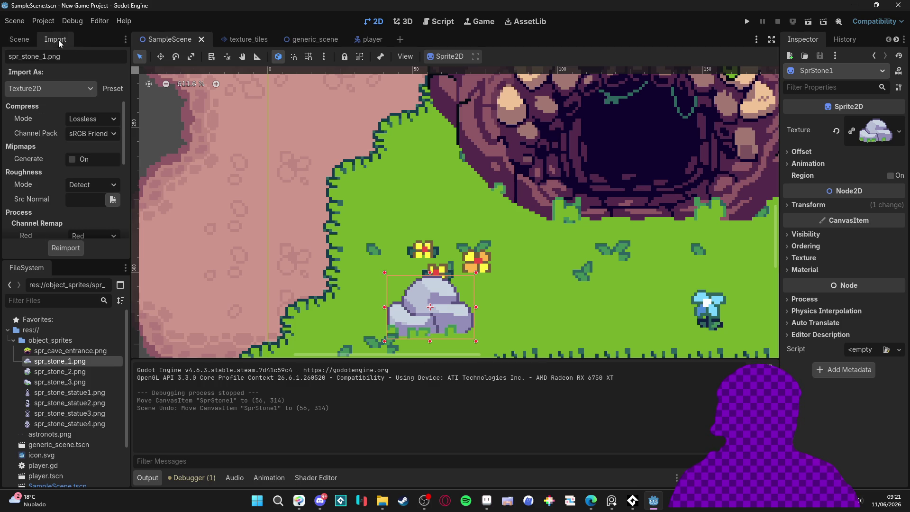
{"action": "scroll", "coordinate": [49, 150], "scroll_direction": "down", "scroll_amount": 5}
{"action": "left_click", "coordinate": [19, 39]}
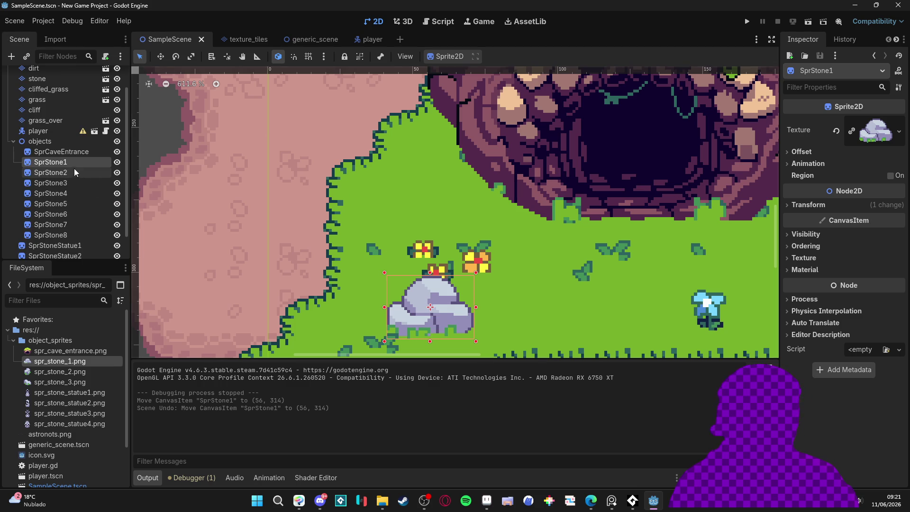
Move SprStone1's pivot down to the stone's base and save the scene
{"action": "left_click", "coordinate": [229, 57]}
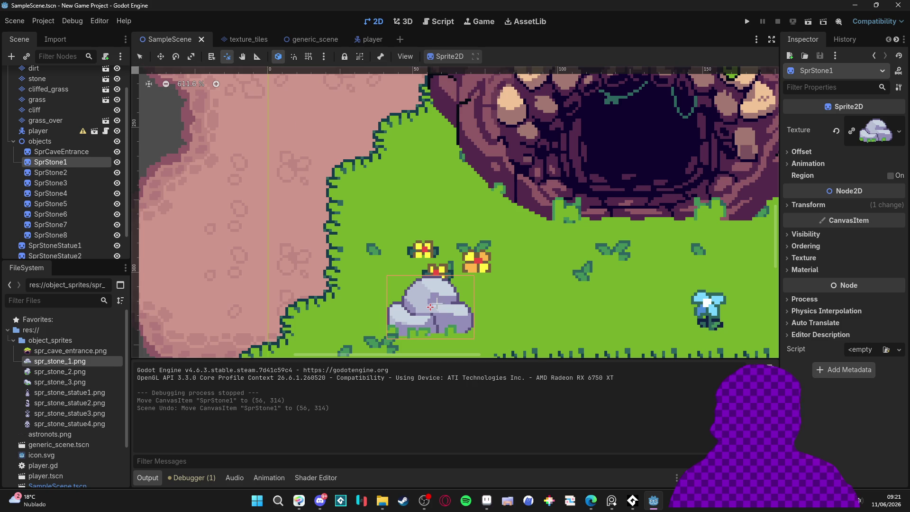
{"action": "left_click_drag", "start_coordinate": [430, 318], "coordinate": [427, 337]}
{"action": "left_click", "coordinate": [430, 338]}
{"action": "key", "text": "ctrl+s"}
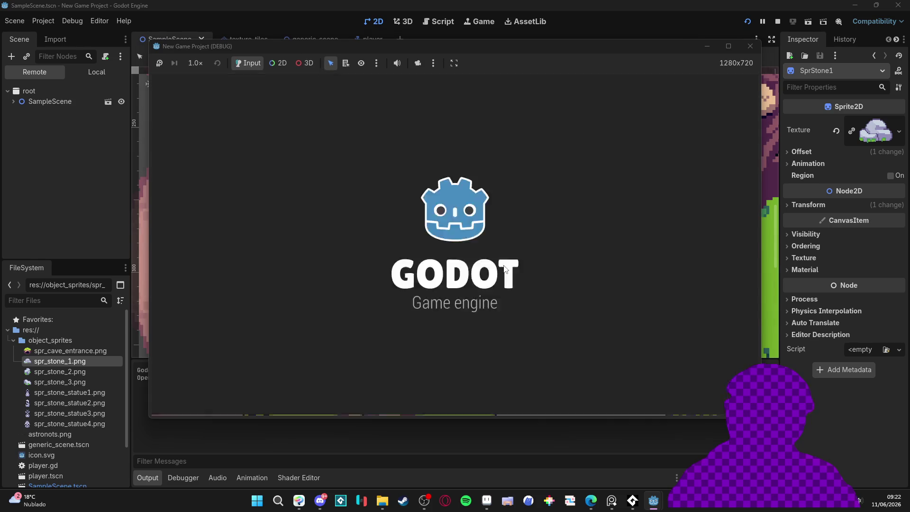
Walk the player down, left, then up and back down beside the cave entrance
{"action": "key", "text": "Down"}
{"action": "key", "text": "Left"}
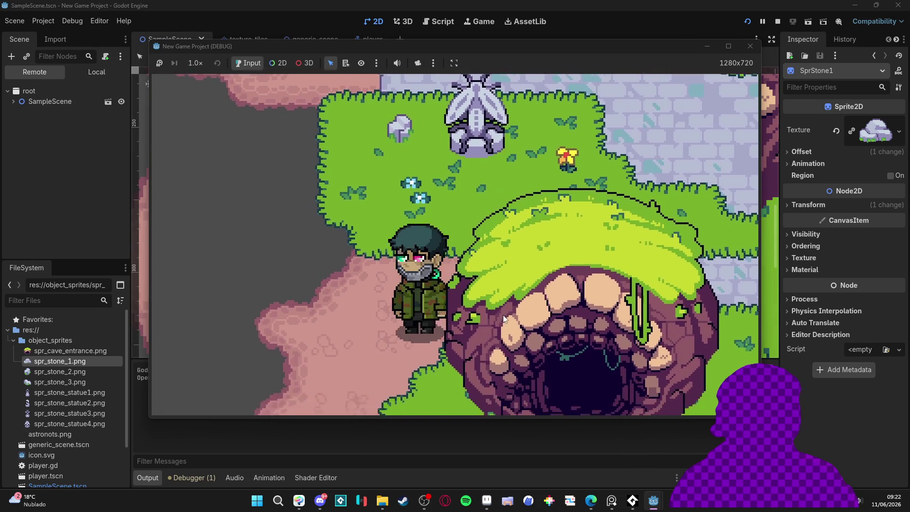
{"action": "key", "text": "Up"}
{"action": "key", "text": "Right"}
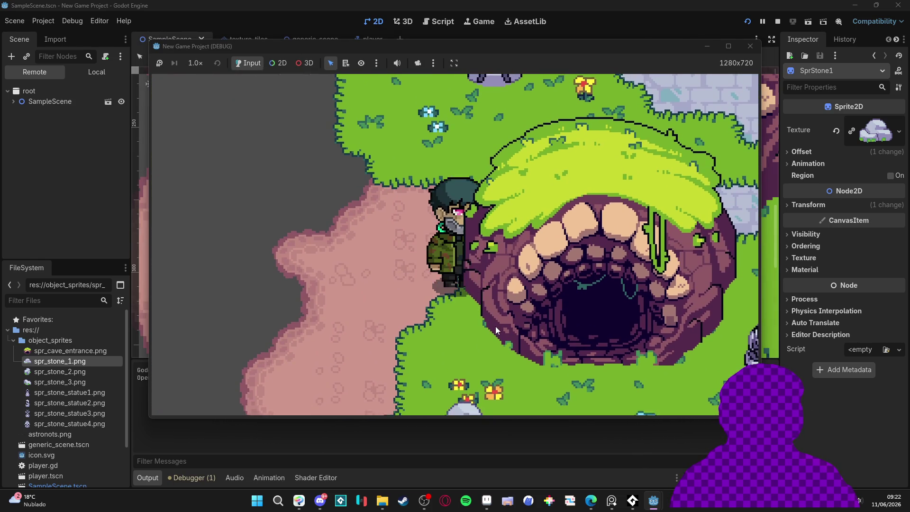
{"action": "key", "text": "Up"}
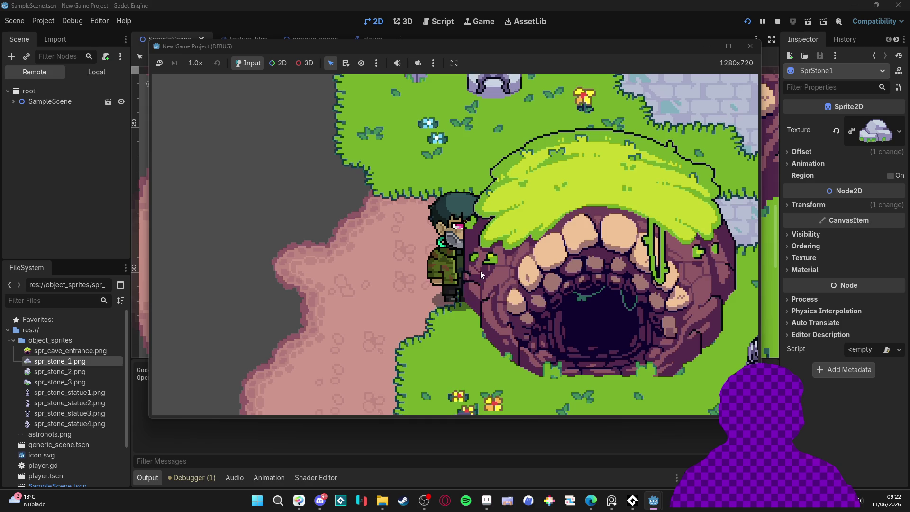
{"action": "key", "text": "Down"}
{"action": "key", "text": "Down"}
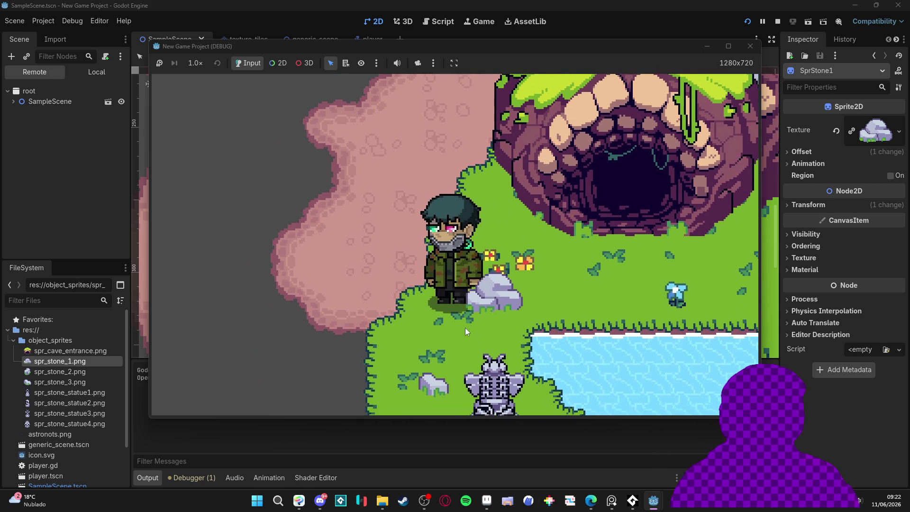
Walk the player past the stone toward the statue, then close the game window
{"action": "key", "text": "Right"}
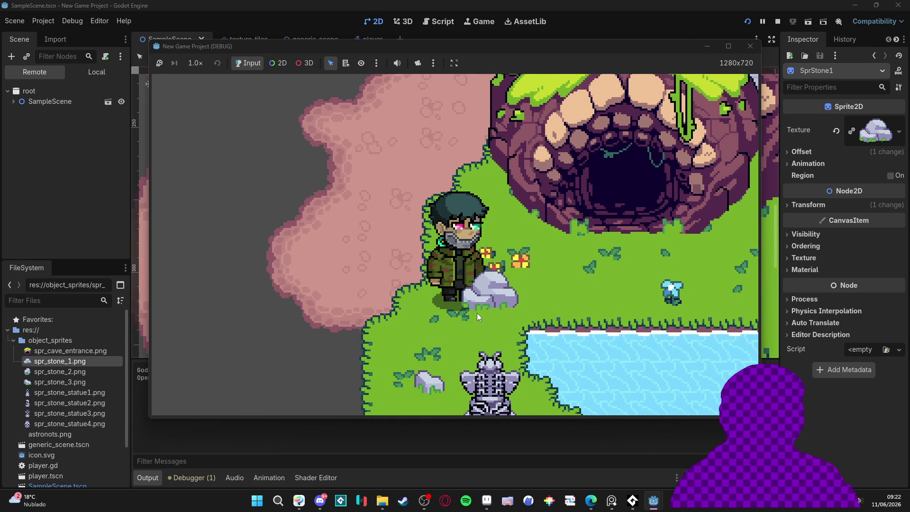
{"action": "key", "text": "Down"}
{"action": "key", "text": "Down"}
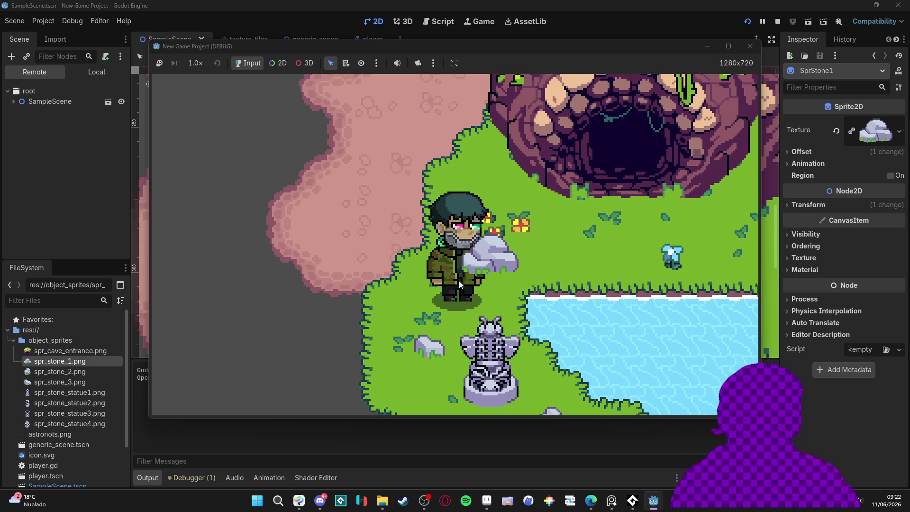
{"action": "key", "text": "Down"}
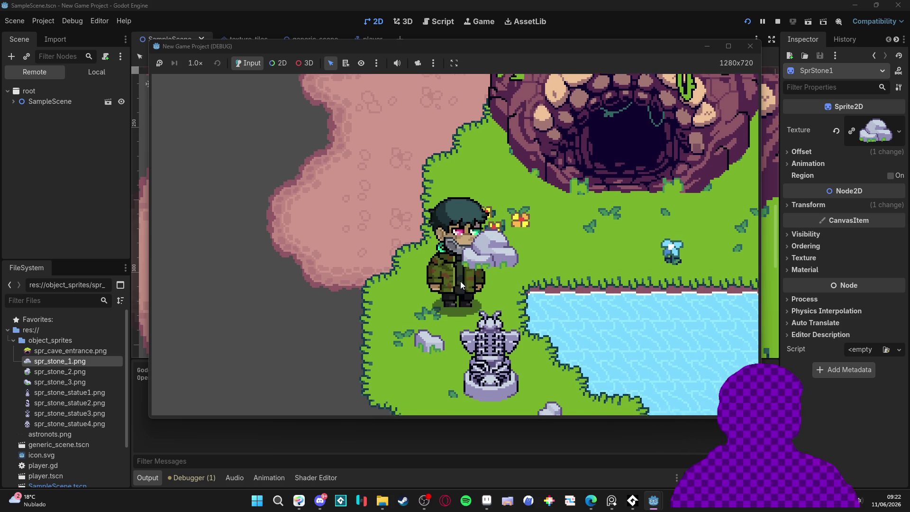
{"action": "key", "text": "Up"}
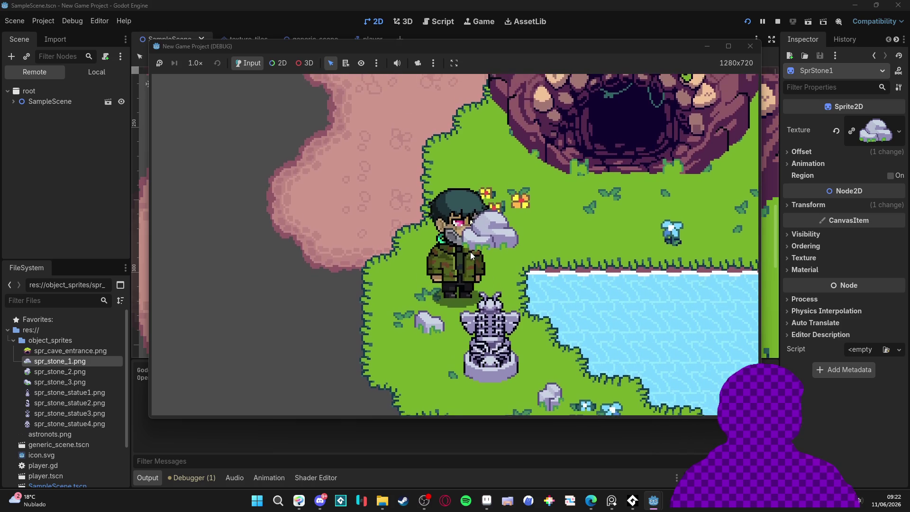
{"action": "key", "text": "Down"}
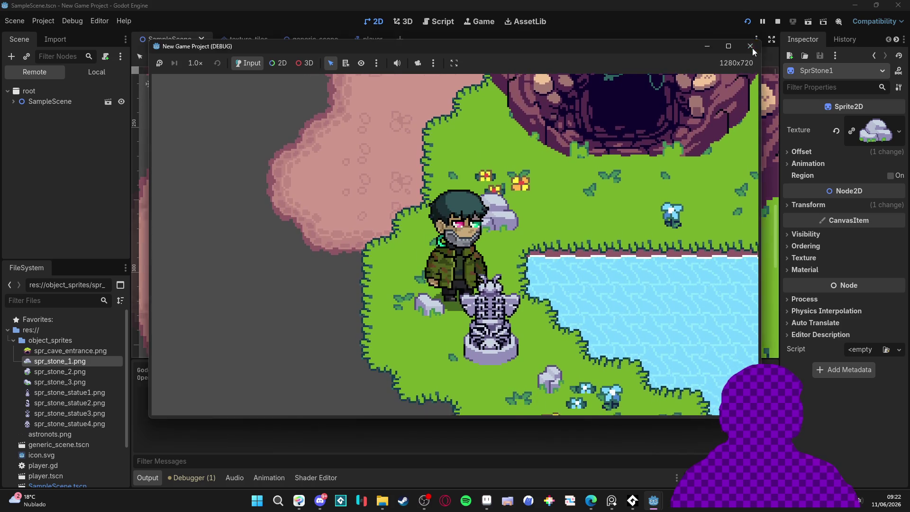
{"action": "left_click", "coordinate": [750, 46]}
{"action": "left_click", "coordinate": [38, 123]}
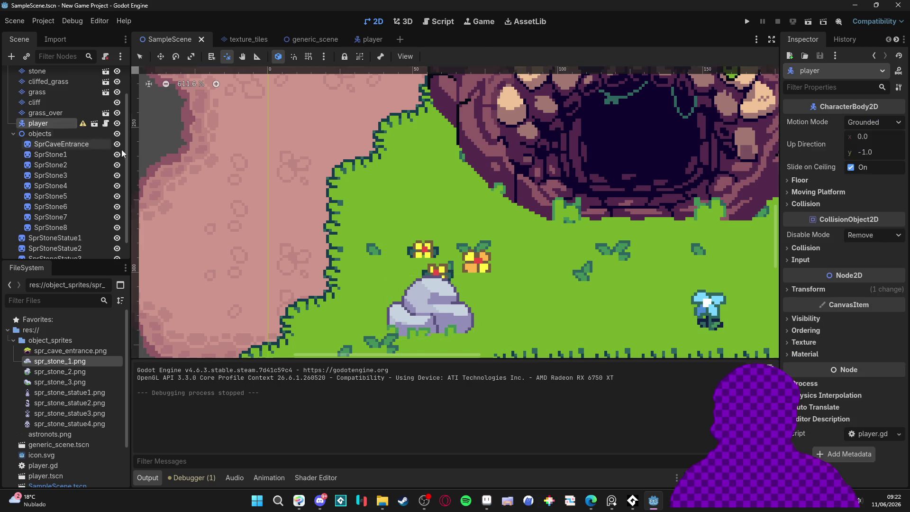
Open player.tscn, select AnimatedSprite2D to show its walk frames, then close Godot
{"action": "scroll", "coordinate": [429, 251], "scroll_direction": "down", "scroll_amount": 1}
{"action": "scroll", "coordinate": [429, 252], "scroll_direction": "down", "scroll_amount": 12}
{"action": "scroll", "coordinate": [454, 204], "scroll_direction": "up", "scroll_amount": 10}
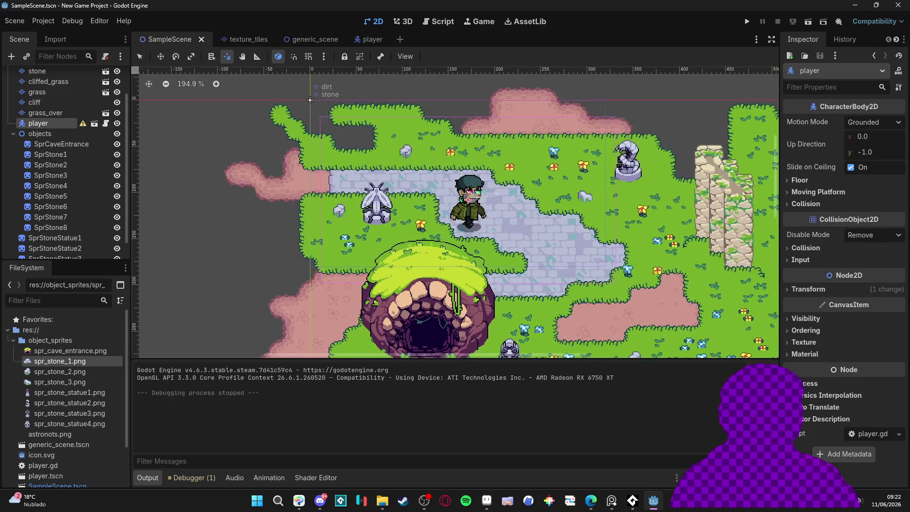
{"action": "scroll", "coordinate": [468, 201], "scroll_direction": "down", "scroll_amount": 3}
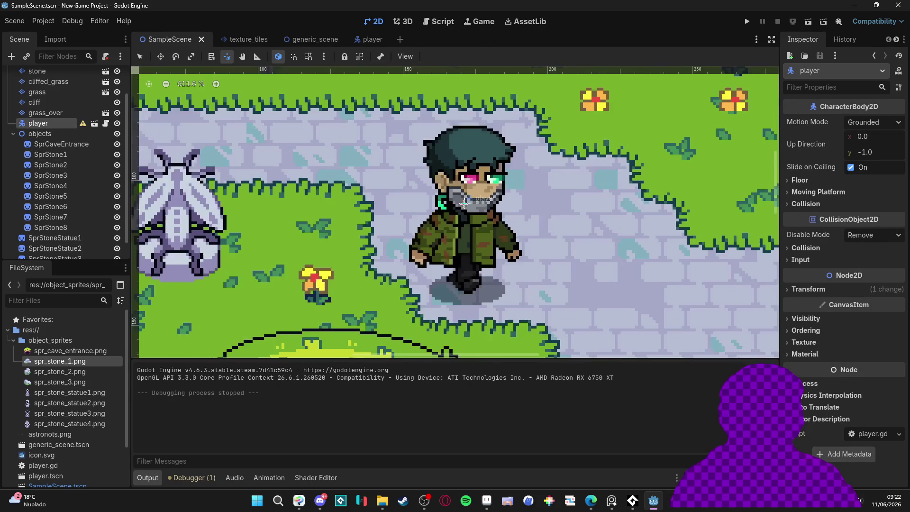
{"action": "scroll", "coordinate": [469, 201], "scroll_direction": "up", "scroll_amount": 4}
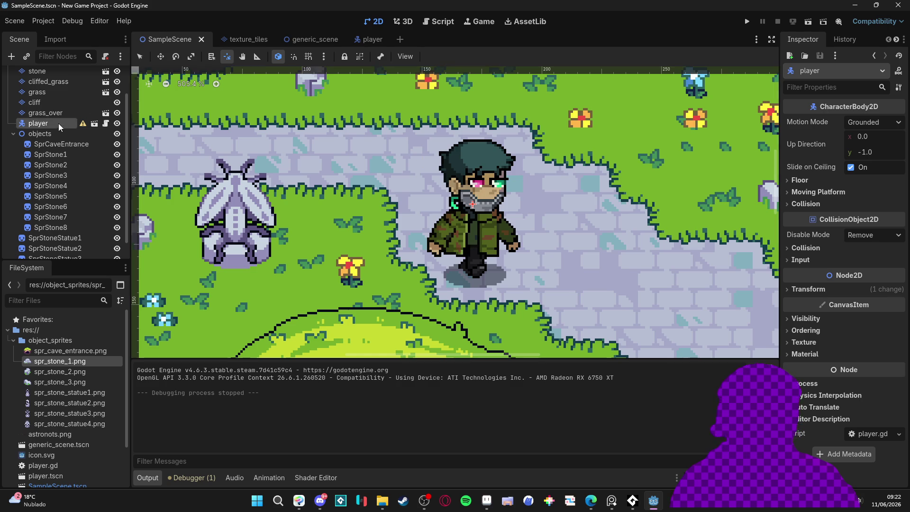
{"action": "left_click", "coordinate": [94, 123]}
{"action": "scroll", "coordinate": [334, 186], "scroll_direction": "up", "scroll_amount": 10}
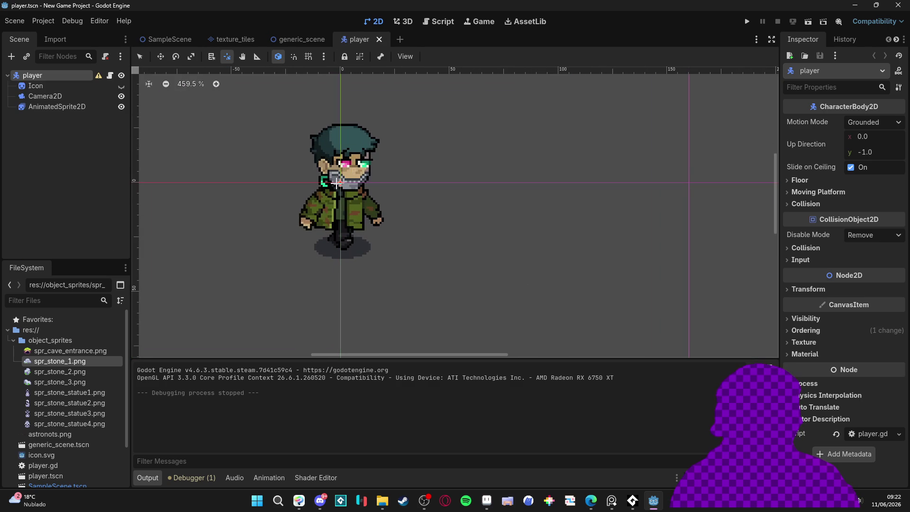
{"action": "left_click", "coordinate": [48, 86]}
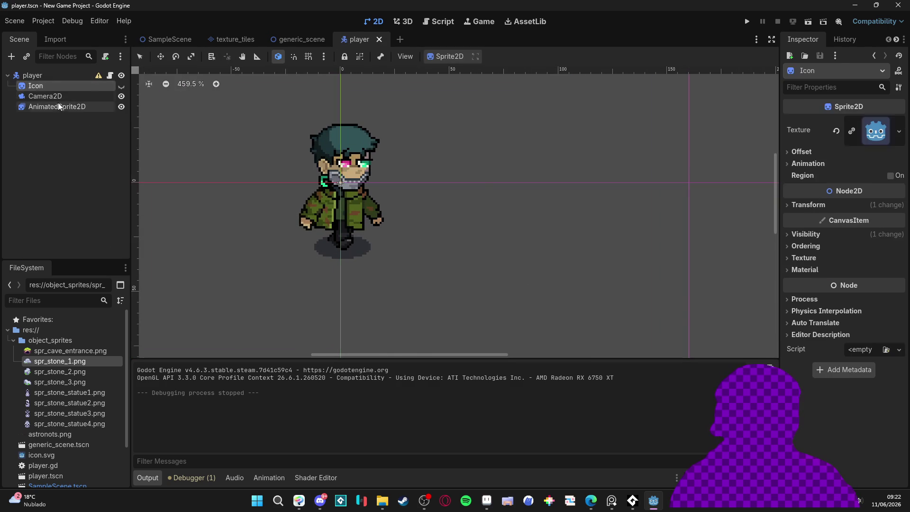
{"action": "left_click", "coordinate": [59, 107]}
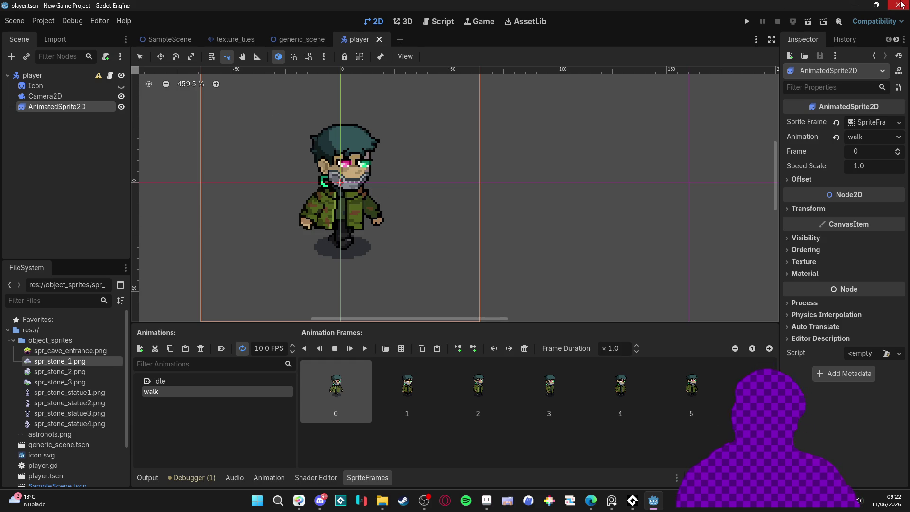
{"action": "left_click", "coordinate": [894, 6]}
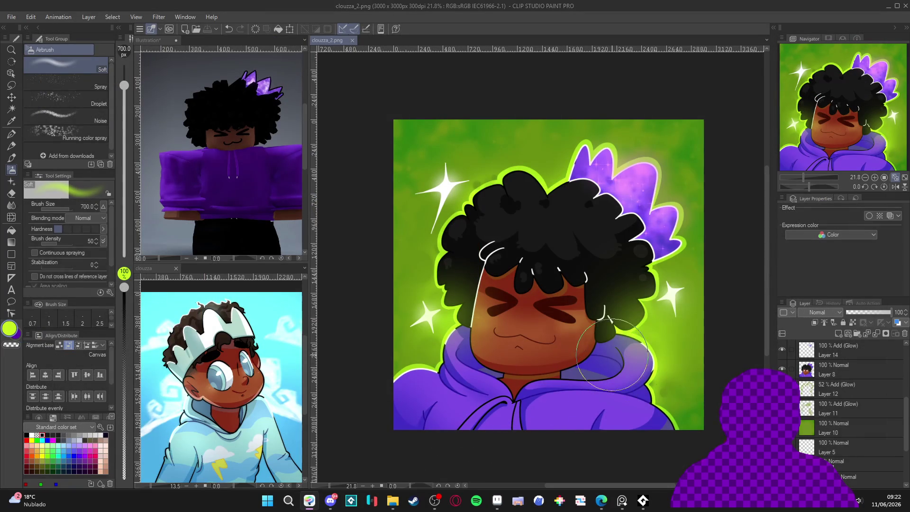
Zoom and pan the clouzza_2.png canvas to view the avatar's face and crown
{"action": "scroll", "coordinate": [579, 346], "scroll_direction": "down", "scroll_amount": 2}
{"action": "scroll", "coordinate": [497, 322], "scroll_direction": "up", "scroll_amount": 2}
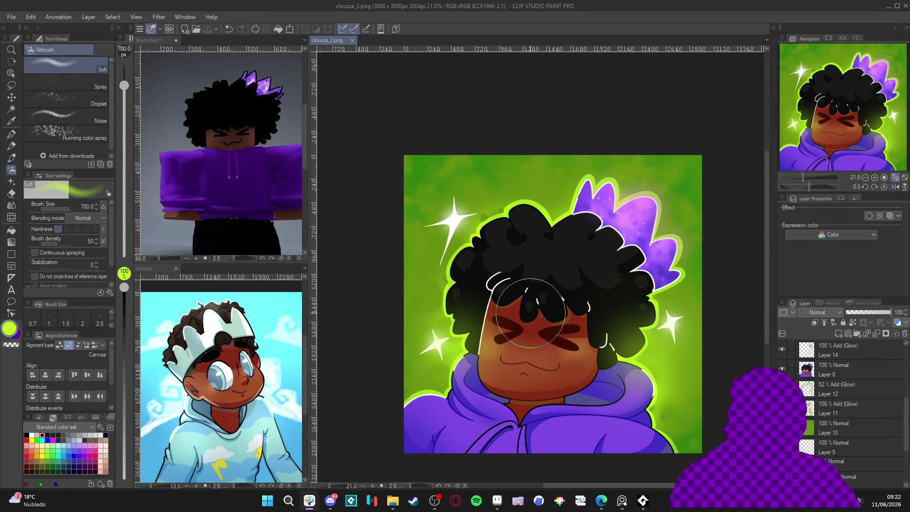
{"action": "left_click_drag", "start_coordinate": [531, 312], "coordinate": [535, 277]}
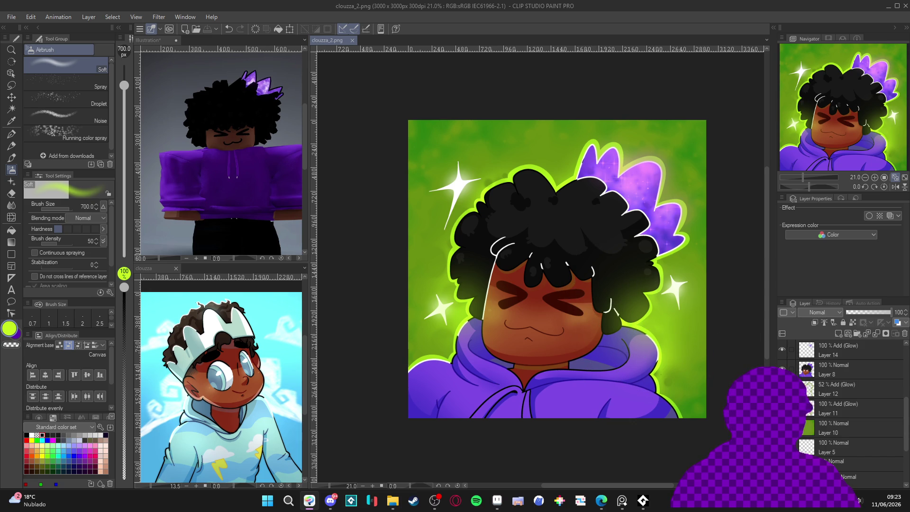
{"action": "scroll", "coordinate": [848, 412], "scroll_direction": "down", "scroll_amount": 2}
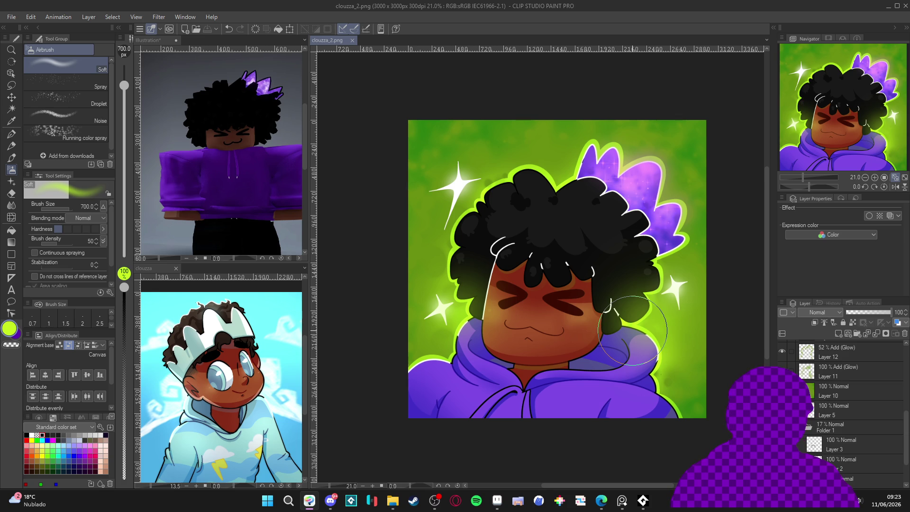
Zoom and pan the portrait to frame the left cheek and hood
{"action": "scroll", "coordinate": [616, 327], "scroll_direction": "up", "scroll_amount": 1}
{"action": "scroll", "coordinate": [616, 327], "scroll_direction": "up", "scroll_amount": 1}
{"action": "mouse_move", "coordinate": [545, 361]}
{"action": "left_mouse_down"}
{"action": "mouse_move", "coordinate": [550, 385]}
{"action": "mouse_move", "coordinate": [555, 381]}
{"action": "left_mouse_up"}
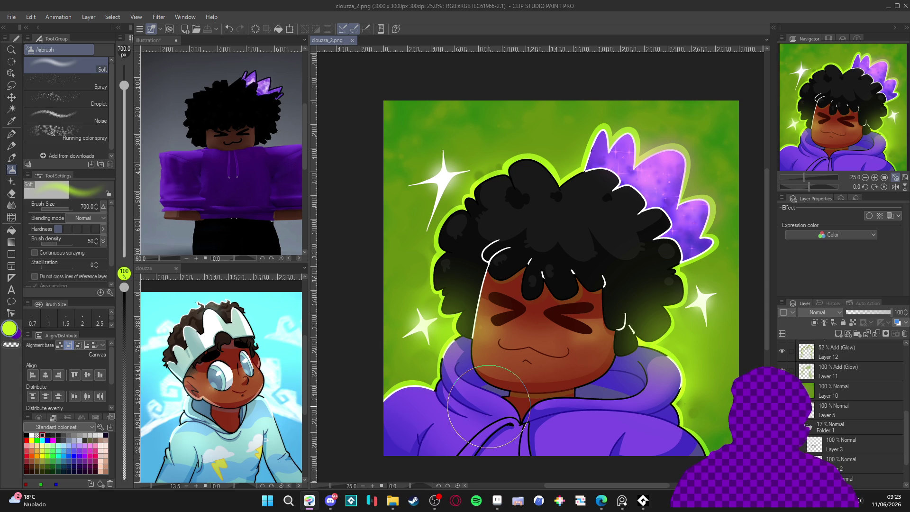
{"action": "scroll", "coordinate": [489, 406], "scroll_direction": "down", "scroll_amount": 1}
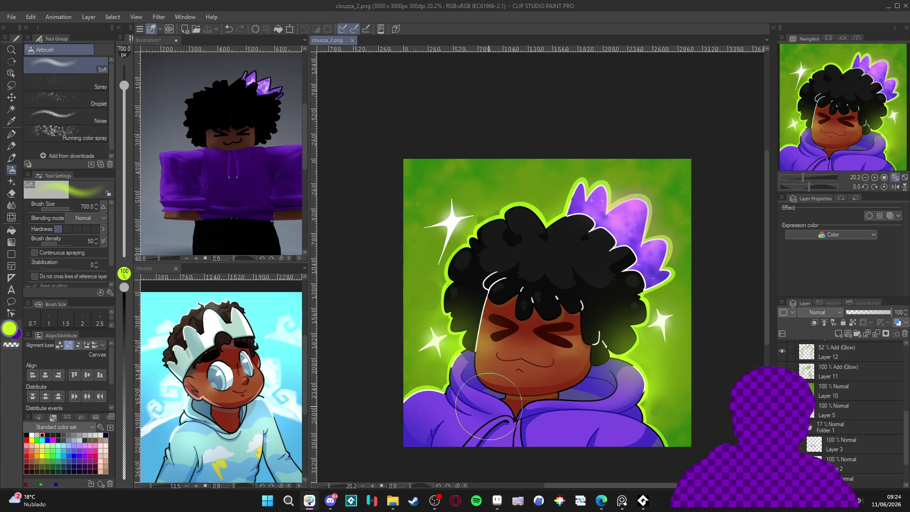
{"action": "scroll", "coordinate": [489, 407], "scroll_direction": "up", "scroll_amount": 1}
{"action": "scroll", "coordinate": [493, 408], "scroll_direction": "down", "scroll_amount": 2}
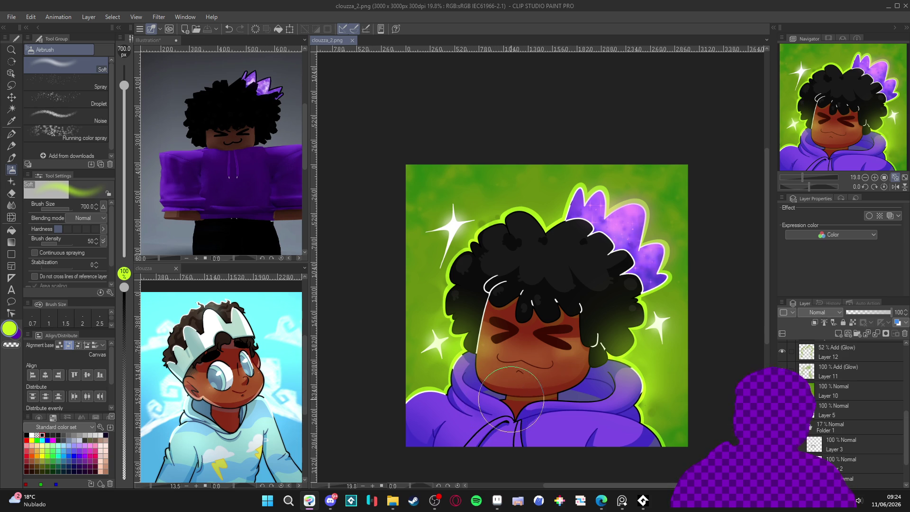
{"action": "scroll", "coordinate": [539, 343], "scroll_direction": "up", "scroll_amount": 1}
{"action": "scroll", "coordinate": [540, 343], "scroll_direction": "up", "scroll_amount": 1}
{"action": "mouse_move", "coordinate": [544, 344]}
{"action": "left_mouse_down"}
{"action": "mouse_move", "coordinate": [555, 306]}
{"action": "mouse_move", "coordinate": [561, 321]}
{"action": "left_mouse_up"}
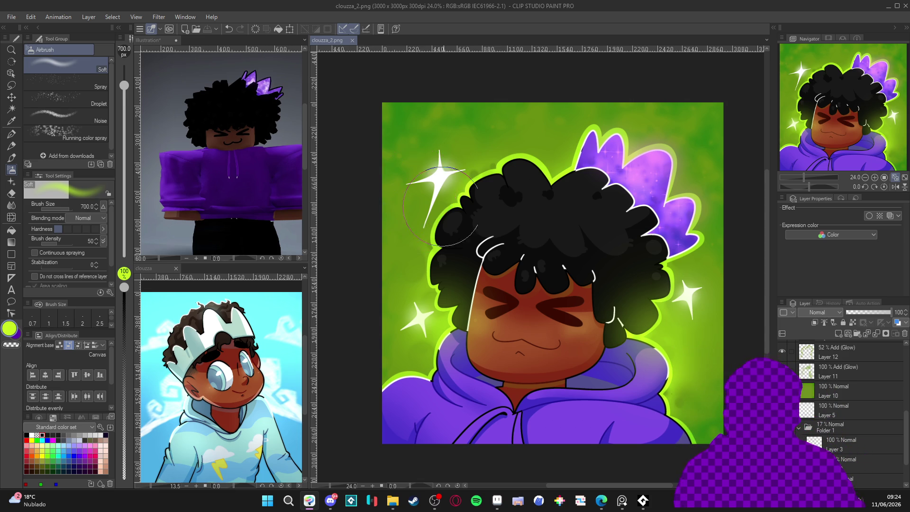
{"action": "scroll", "coordinate": [478, 239], "scroll_direction": "down", "scroll_amount": 1}
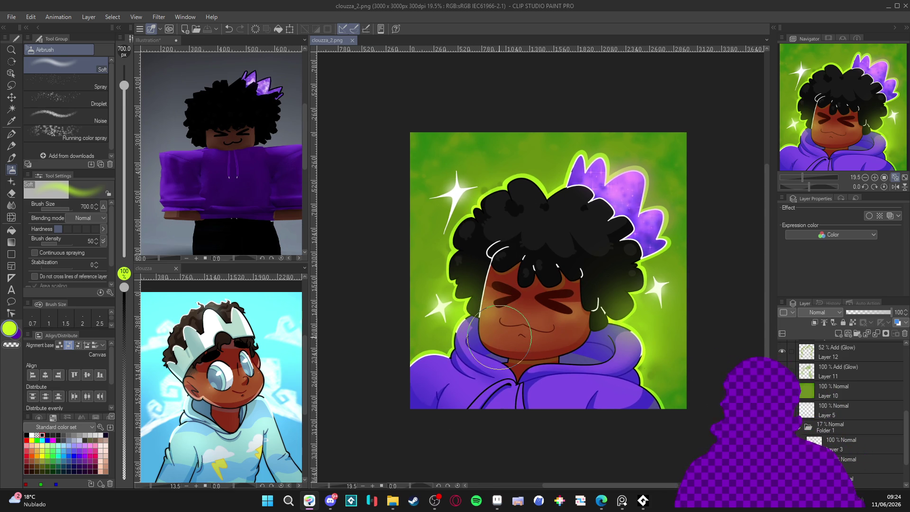
Airbrush a soft glow over the left cheek and hood, then switch to Edge
{"action": "mouse_move", "coordinate": [520, 344]}
{"action": "left_mouse_down"}
{"action": "mouse_move", "coordinate": [517, 354]}
{"action": "mouse_move", "coordinate": [508, 339]}
{"action": "mouse_move", "coordinate": [455, 334]}
{"action": "mouse_move", "coordinate": [480, 334]}
{"action": "left_mouse_up"}
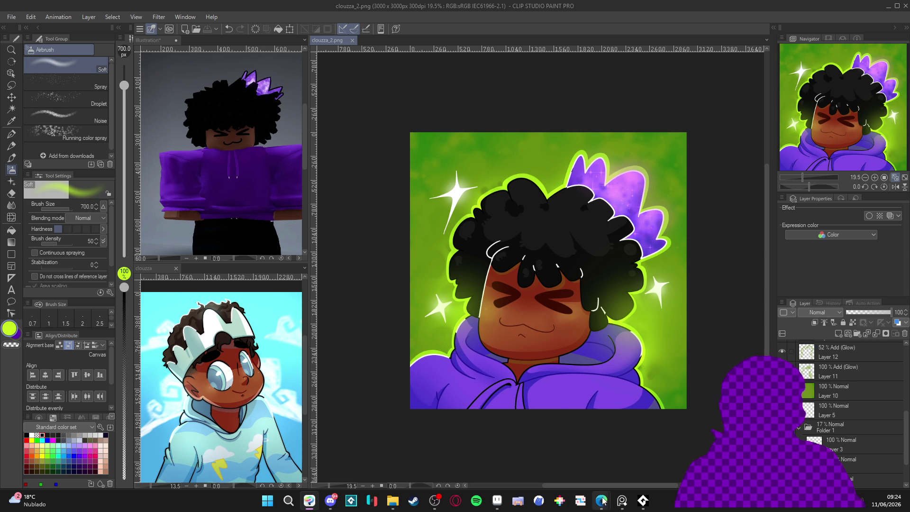
{"action": "mouse_move", "coordinate": [601, 507]}
{"action": "left_click", "coordinate": [639, 461]}
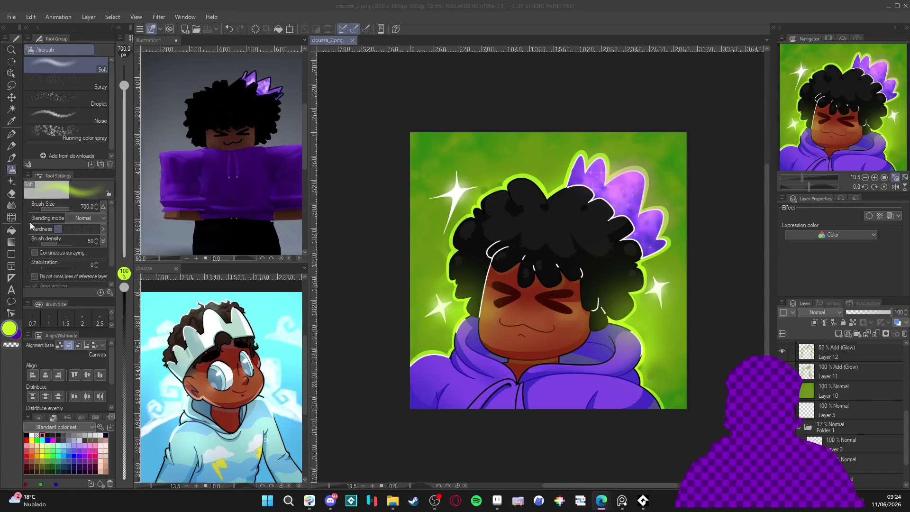
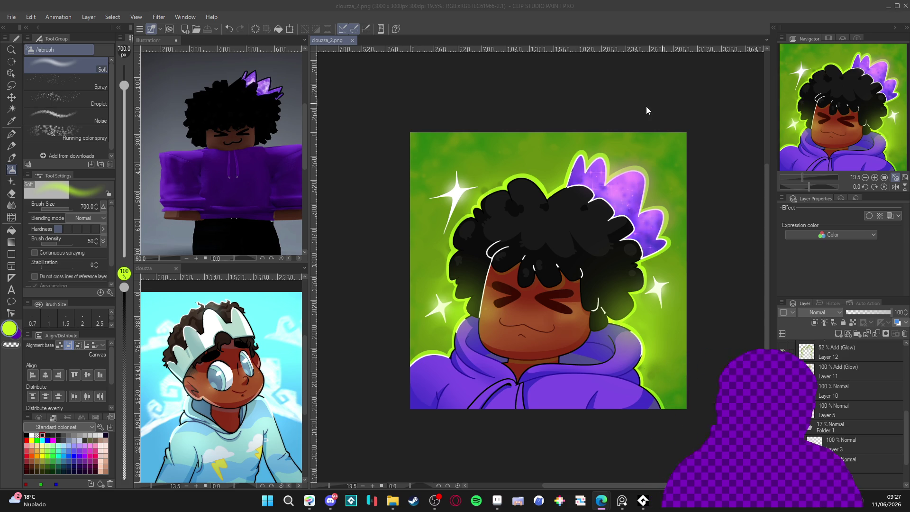
Minimize Clip Studio Paint and launch Tiled by searching 'tiled' in Windows Start
{"action": "left_click", "coordinate": [888, 6]}
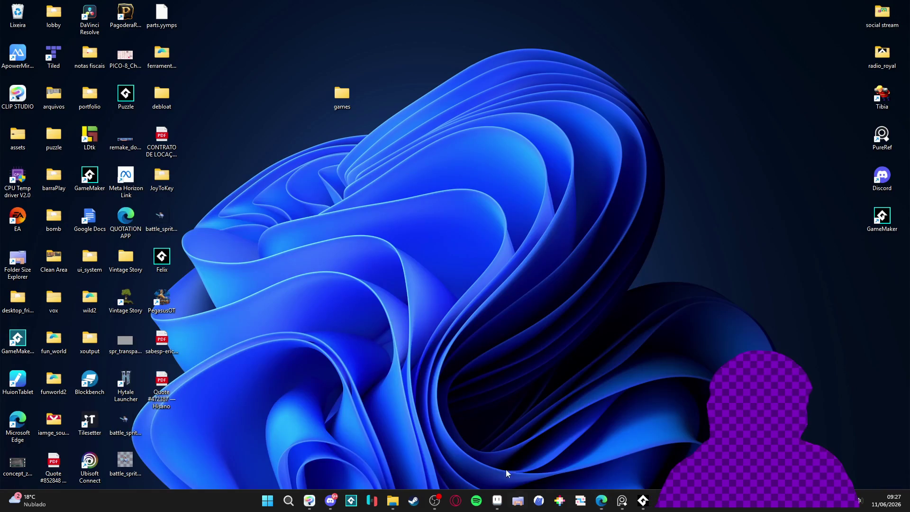
{"action": "left_click", "coordinate": [261, 504]}
{"action": "type", "text": "tiled"}
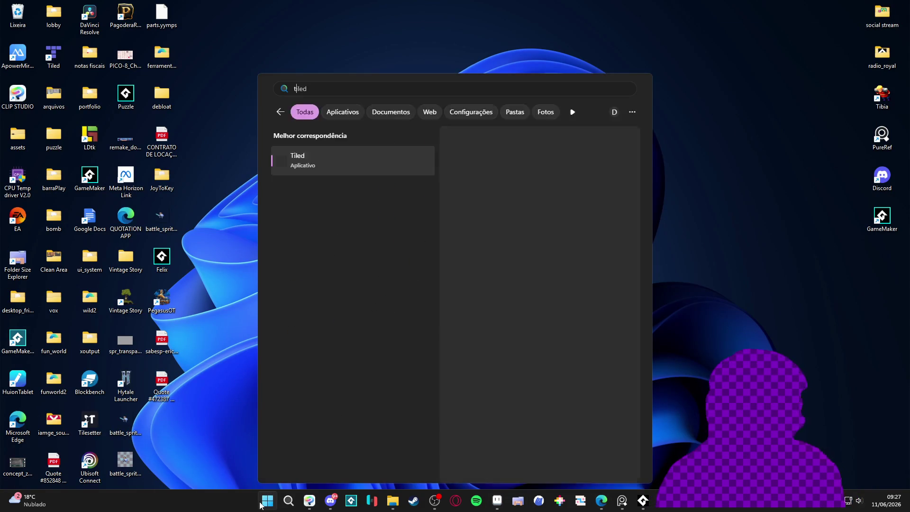
{"action": "key", "text": "Return"}
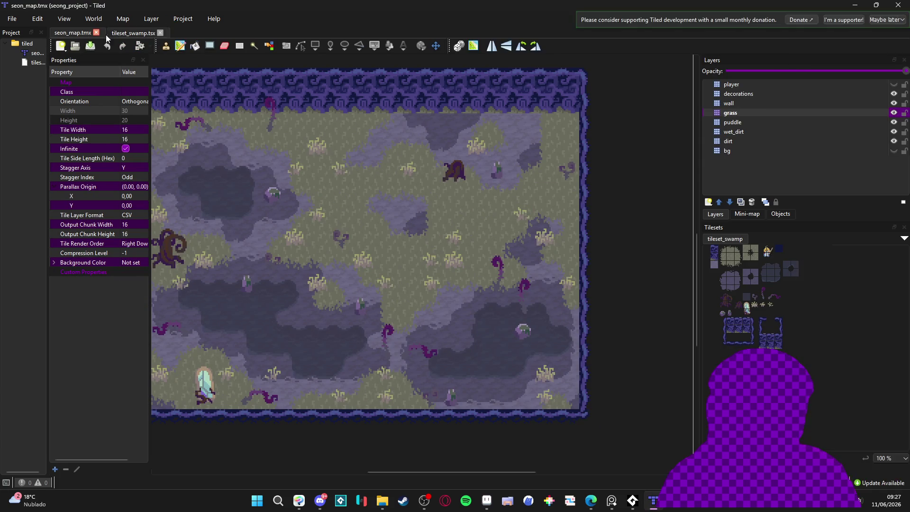
{"action": "left_click", "coordinate": [12, 19]}
Open indolence.tiled-project from Recent Projects and switch through its tabs to room_indolence_2.tmx
{"action": "mouse_move", "coordinate": [71, 79]}
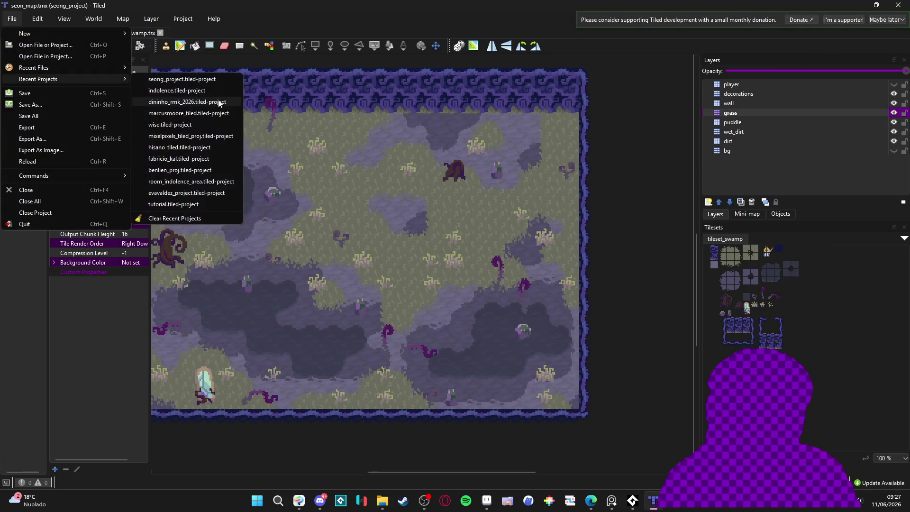
{"action": "left_click", "coordinate": [223, 91]}
{"action": "left_click", "coordinate": [230, 32]}
{"action": "left_click", "coordinate": [291, 33]}
{"action": "left_click", "coordinate": [155, 33]}
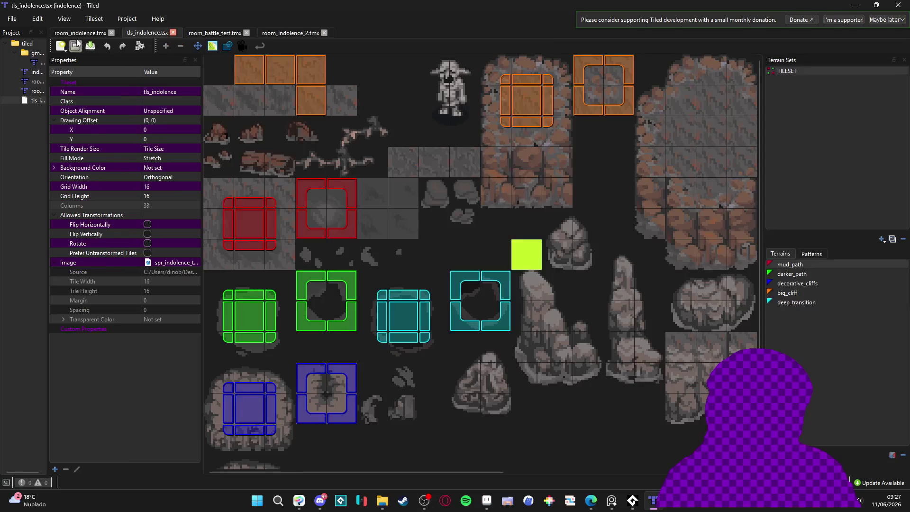
{"action": "left_click", "coordinate": [79, 33]}
{"action": "left_click", "coordinate": [226, 34]}
{"action": "left_click", "coordinate": [302, 34]}
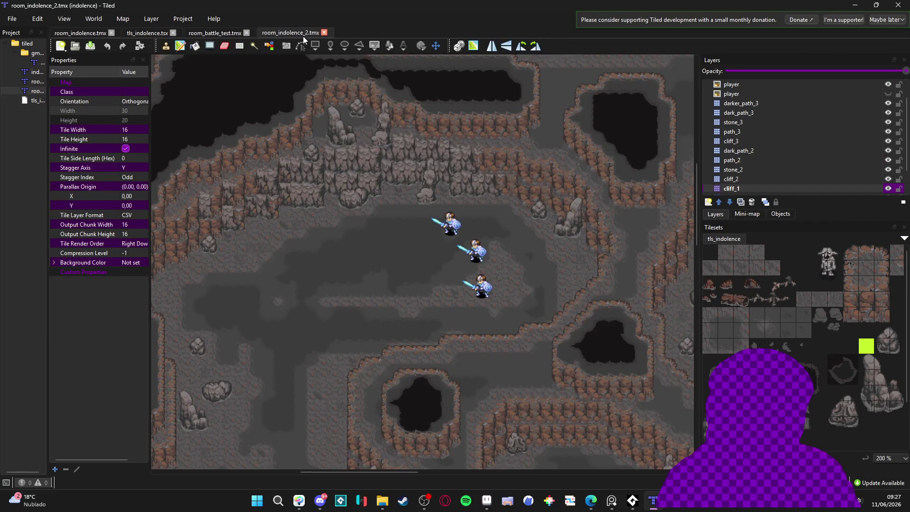
{"action": "scroll", "coordinate": [382, 243], "scroll_direction": "down", "scroll_amount": 2}
{"action": "scroll", "coordinate": [382, 214], "scroll_direction": "up", "scroll_amount": 2}
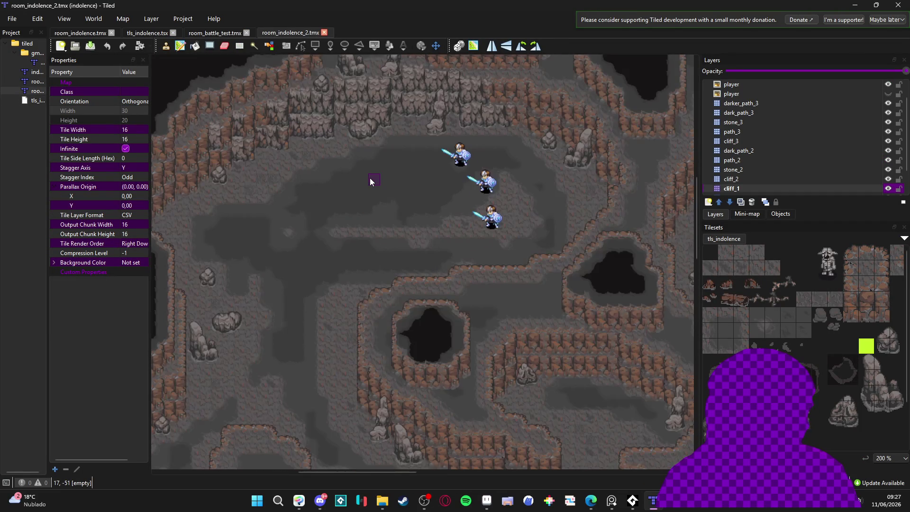
{"action": "left_click_drag", "start_coordinate": [388, 212], "coordinate": [358, 234]}
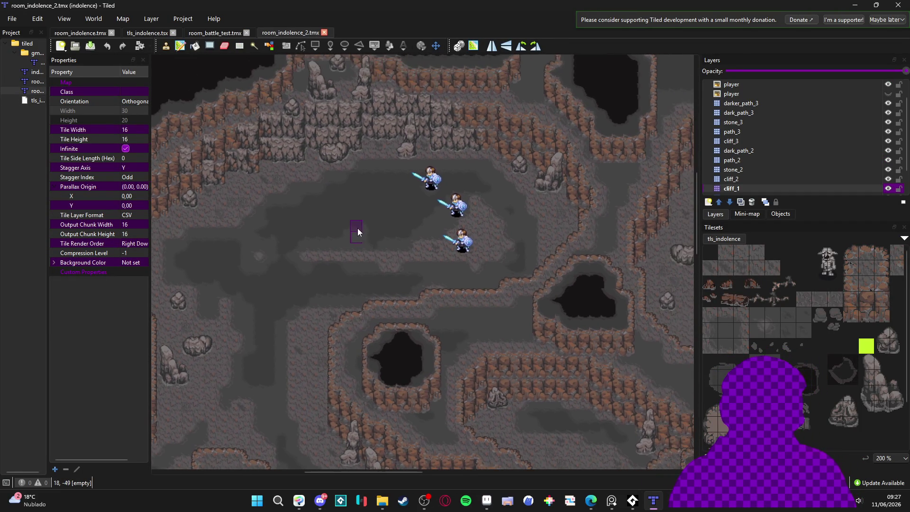
{"action": "scroll", "coordinate": [384, 263], "scroll_direction": "down", "scroll_amount": 2}
{"action": "scroll", "coordinate": [391, 261], "scroll_direction": "up", "scroll_amount": 1}
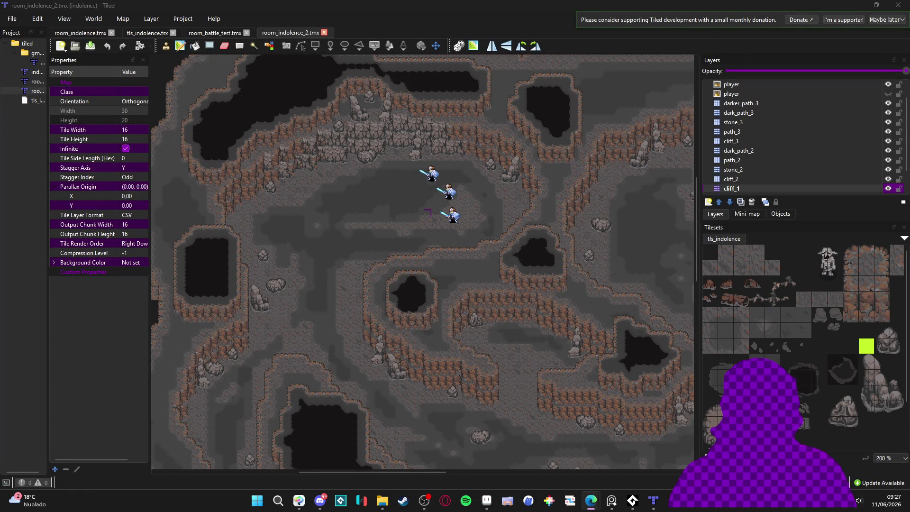
{"action": "key", "text": "alt+Tab"}
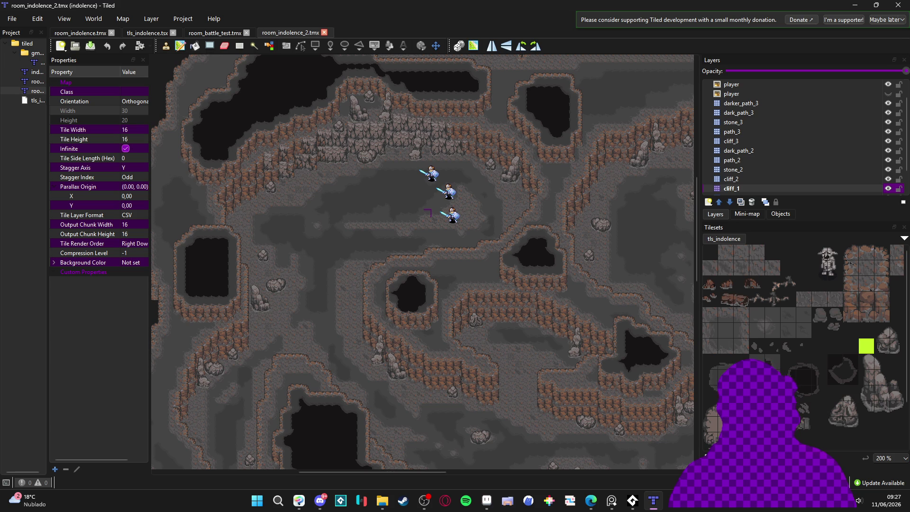
{"action": "key", "text": "alt+Tab"}
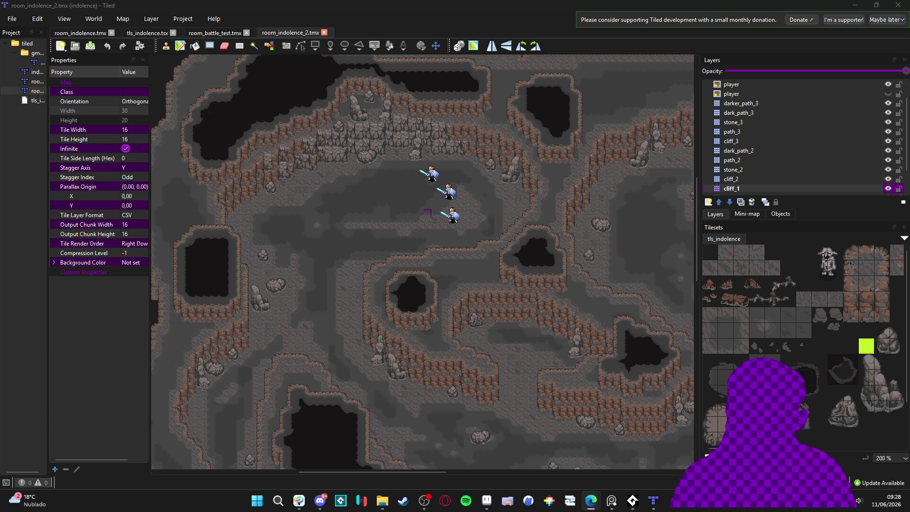
{"action": "left_click", "coordinate": [611, 500]}
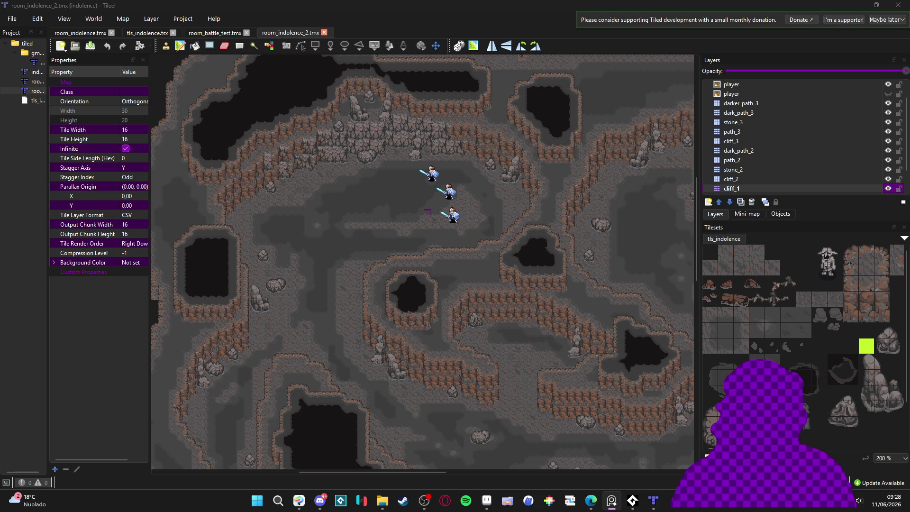
{"action": "left_click", "coordinate": [591, 500]}
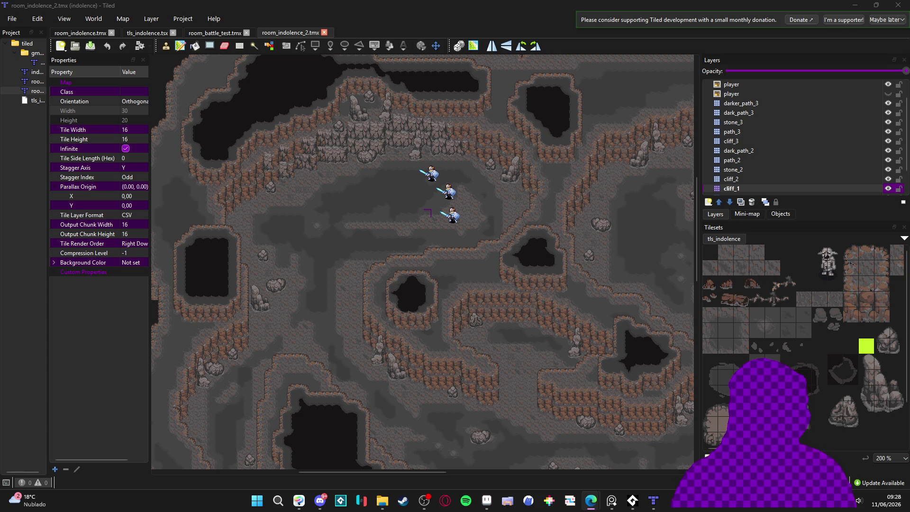
{"action": "key", "text": "alt+Tab"}
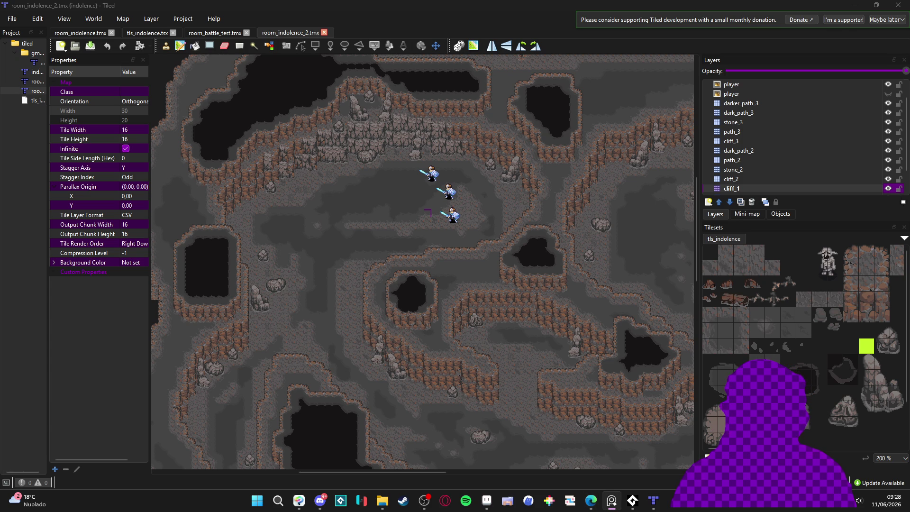
{"action": "key", "text": "alt+Tab"}
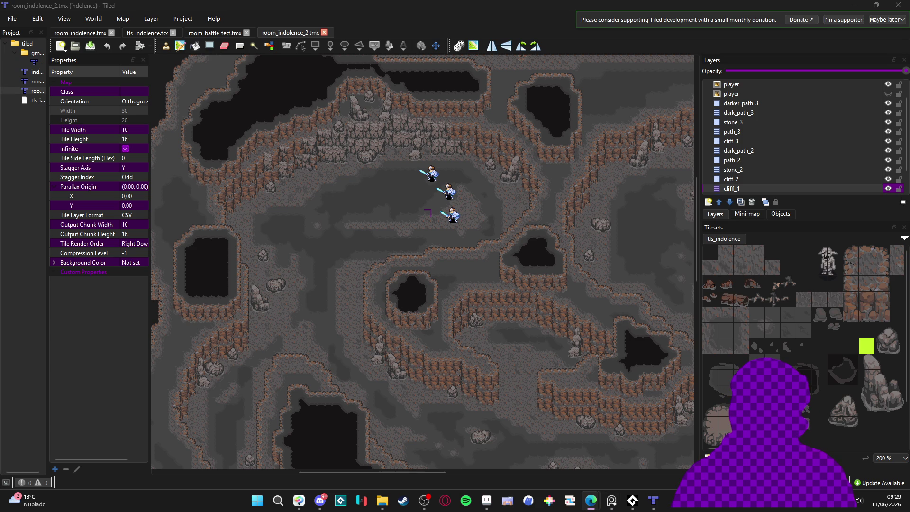
{"action": "key", "text": "alt+Tab"}
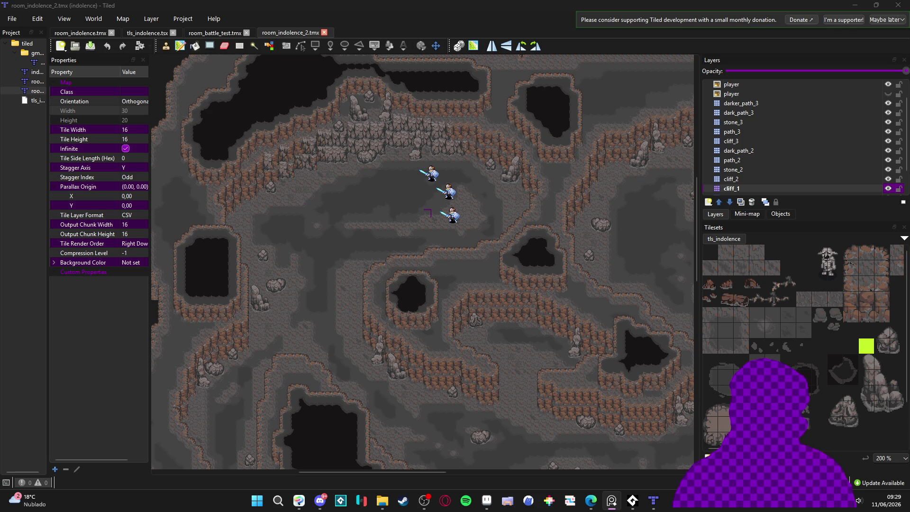
{"action": "key", "text": "alt+Tab"}
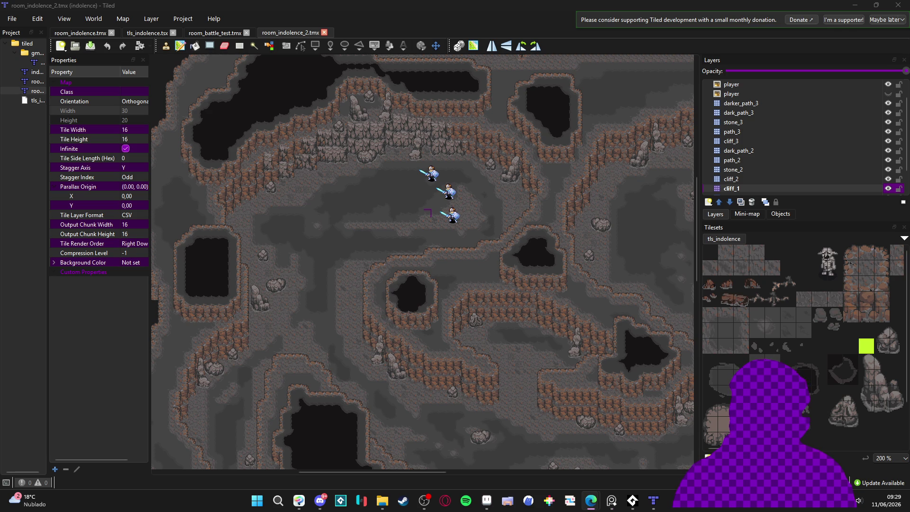
{"action": "key", "text": "alt+Tab"}
{"action": "key", "text": "alt+Tab"}
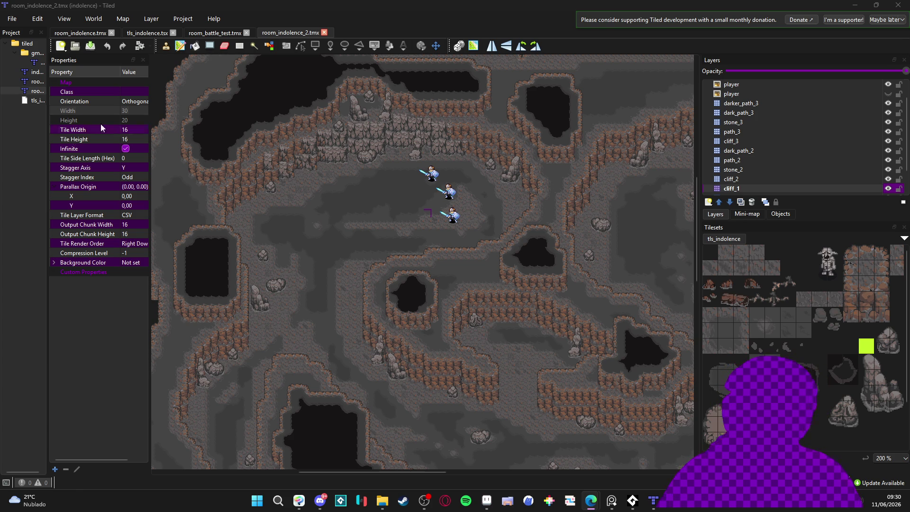
Zoom around the cave map and pick a cliff tile from the tileset
{"action": "scroll", "coordinate": [336, 209], "scroll_direction": "up", "scroll_amount": 1}
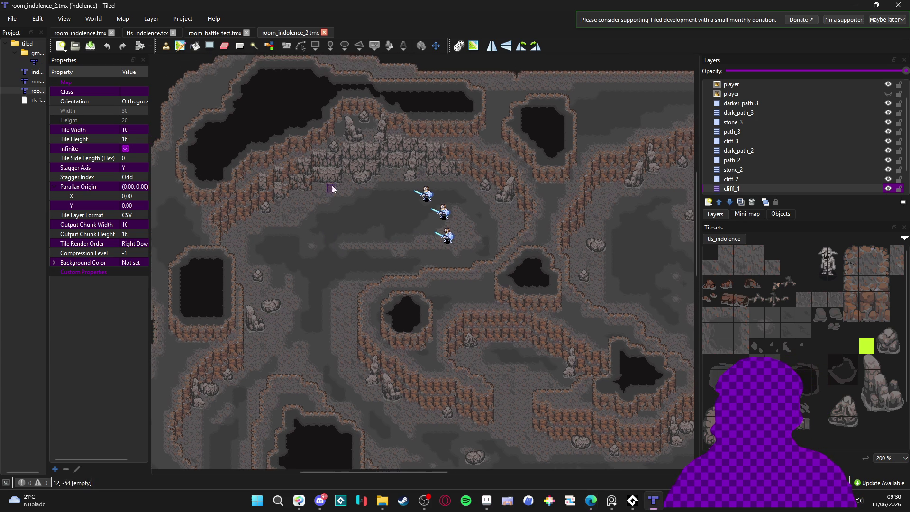
{"action": "scroll", "coordinate": [324, 183], "scroll_direction": "up", "scroll_amount": 1, "text": "ctrl"}
{"action": "scroll", "coordinate": [782, 317], "scroll_direction": "down", "scroll_amount": 2}
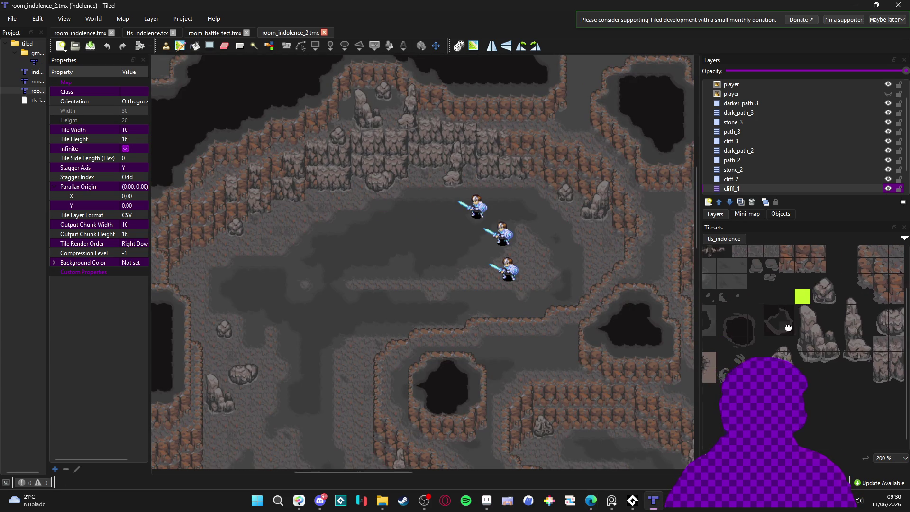
{"action": "scroll", "coordinate": [796, 327], "scroll_direction": "down", "scroll_amount": 3}
{"action": "scroll", "coordinate": [223, 176], "scroll_direction": "up", "scroll_amount": 2, "text": "ctrl"}
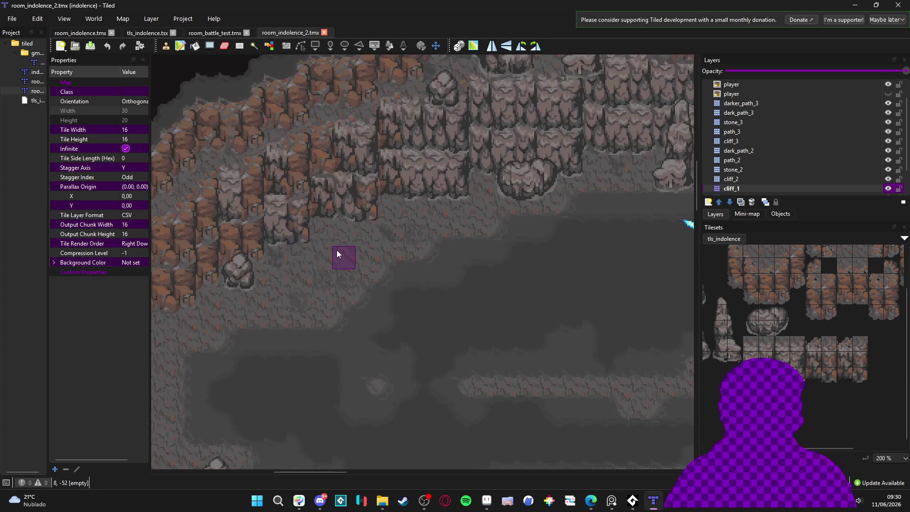
{"action": "scroll", "coordinate": [341, 248], "scroll_direction": "down", "scroll_amount": 2, "text": "ctrl"}
{"action": "scroll", "coordinate": [379, 294], "scroll_direction": "up", "scroll_amount": 3}
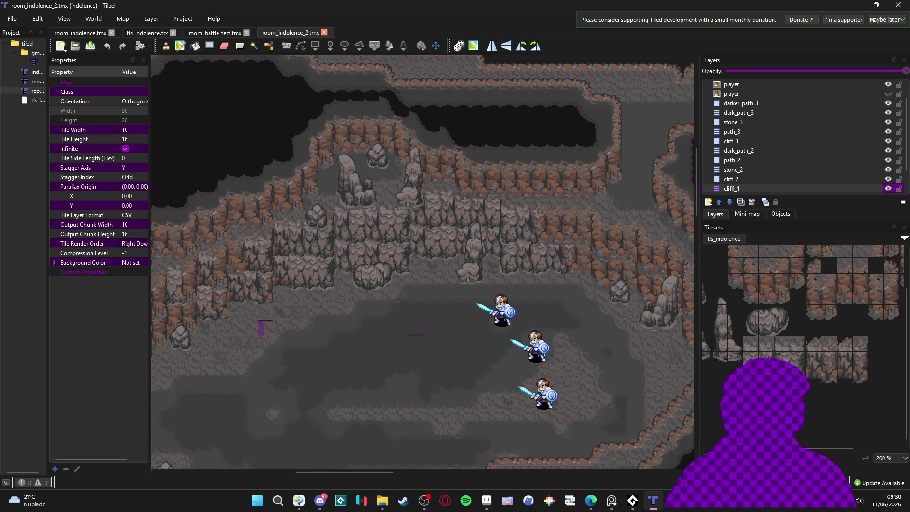
{"action": "left_click", "coordinate": [751, 356]}
Pan down and zoom in on the long brown cliff ledge above the dark void
{"action": "scroll", "coordinate": [505, 261], "scroll_direction": "down", "scroll_amount": 1, "text": "ctrl"}
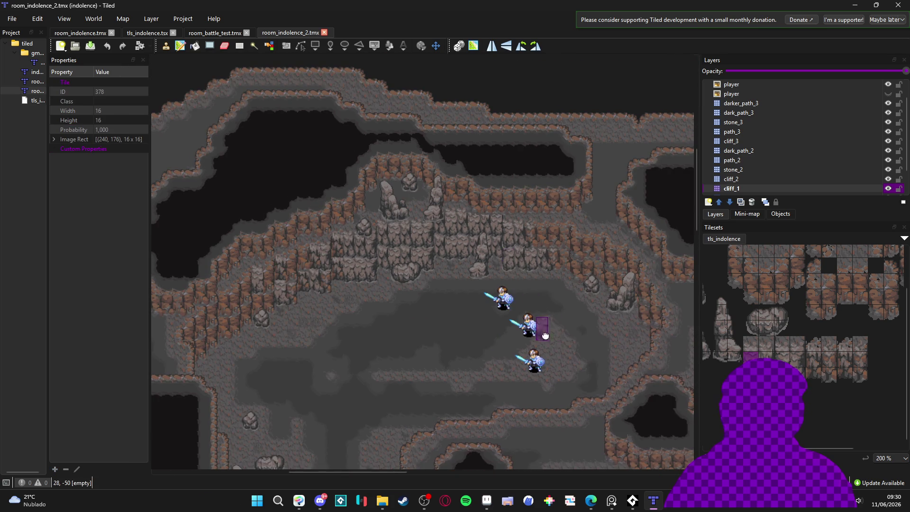
{"action": "left_click_drag", "start_coordinate": [550, 337], "coordinate": [501, 235]}
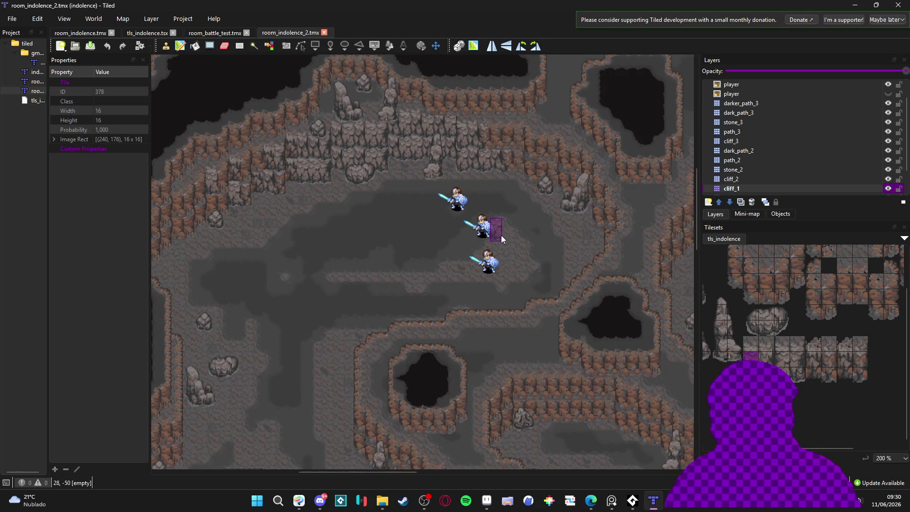
{"action": "scroll", "coordinate": [479, 169], "scroll_direction": "down", "scroll_amount": 4}
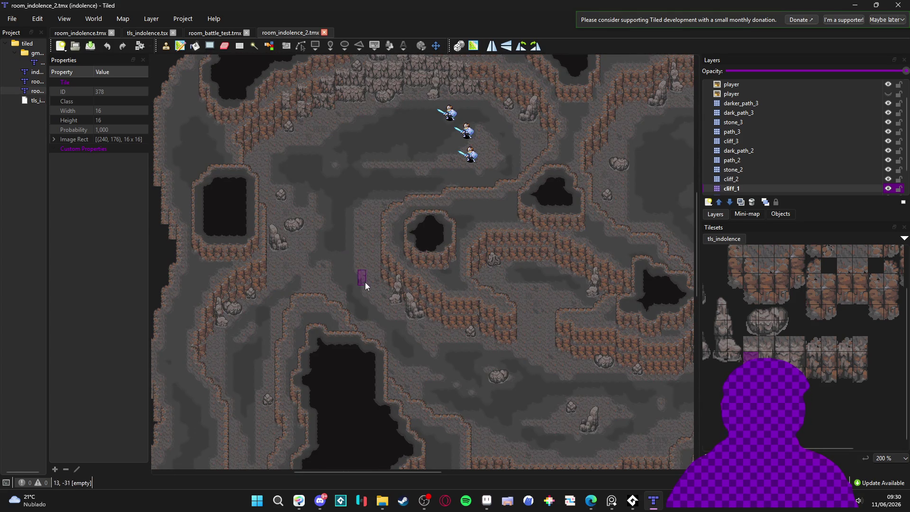
{"action": "left_click_drag", "start_coordinate": [356, 277], "coordinate": [300, 149]}
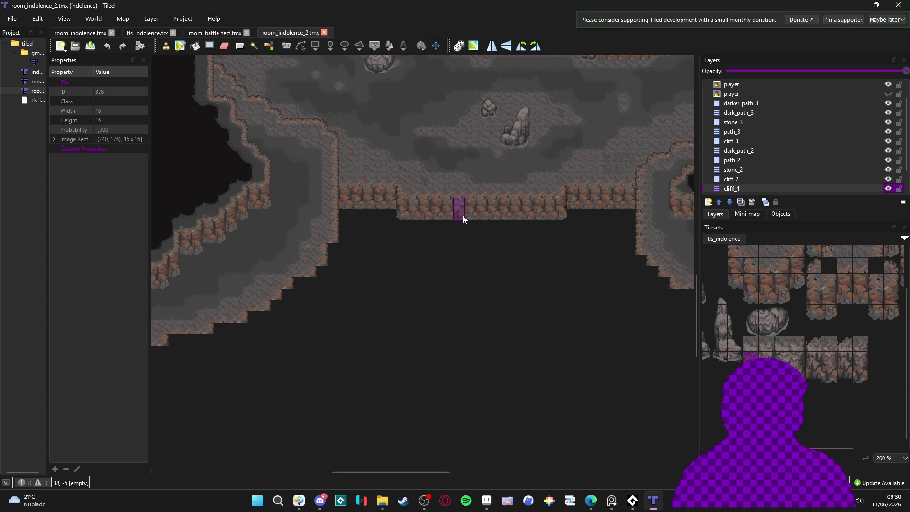
{"action": "scroll", "coordinate": [462, 215], "scroll_direction": "up", "scroll_amount": 1}
{"action": "scroll", "coordinate": [490, 218], "scroll_direction": "up", "scroll_amount": 2}
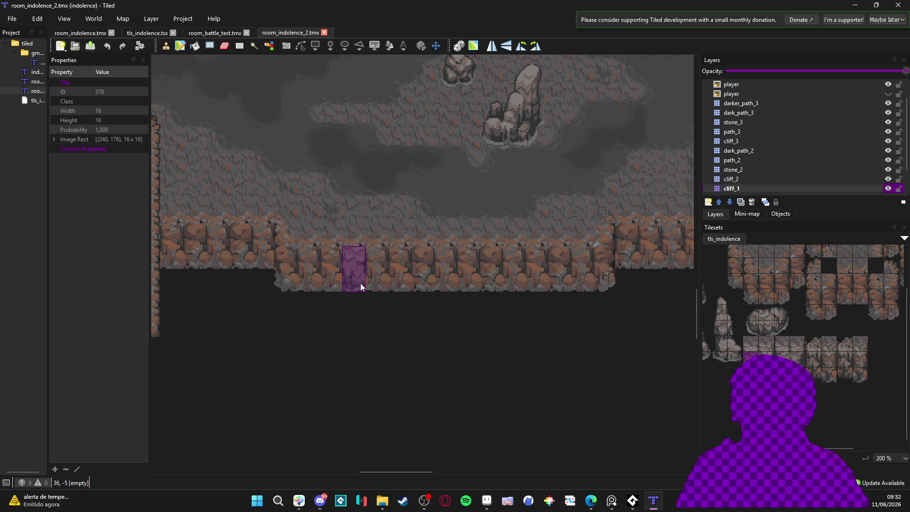
{"action": "left_click_drag", "start_coordinate": [330, 281], "coordinate": [540, 280]}
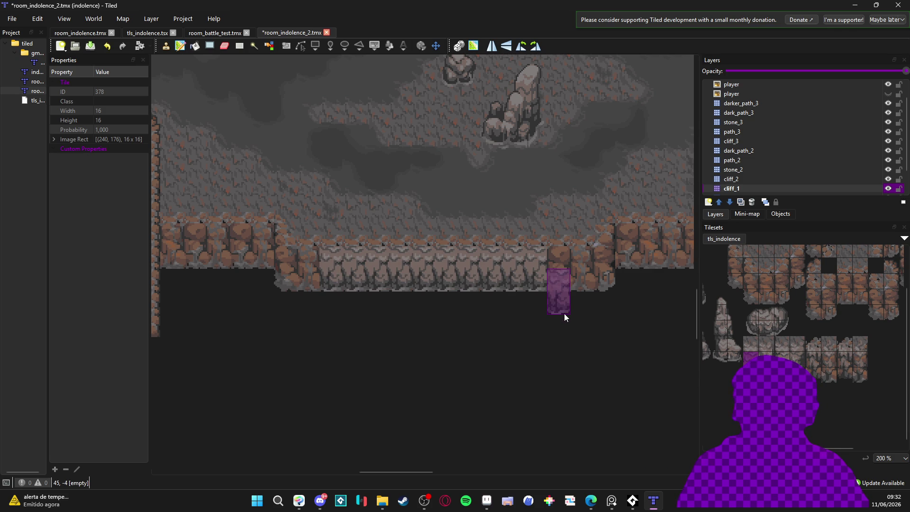
{"action": "scroll", "coordinate": [444, 345], "scroll_direction": "down", "scroll_amount": 1}
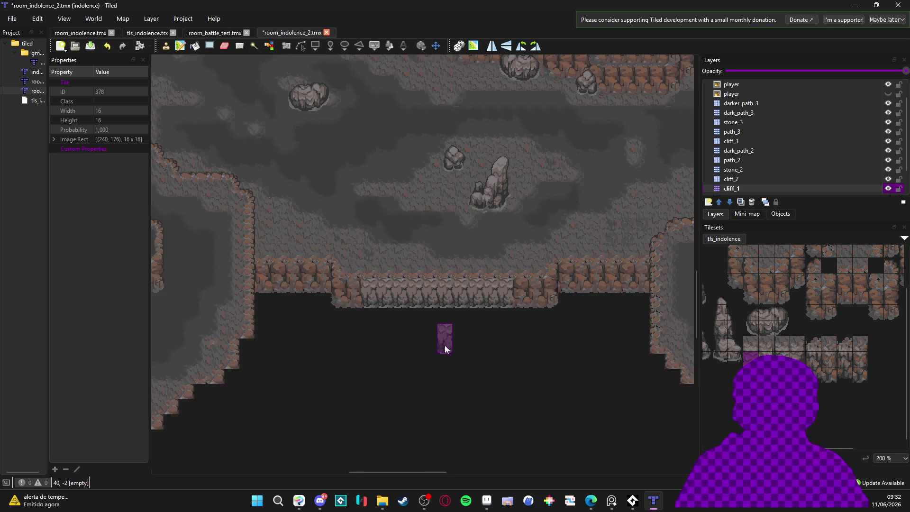
{"action": "scroll", "coordinate": [459, 354], "scroll_direction": "up", "scroll_amount": 1}
{"action": "key", "text": "ctrl+z"}
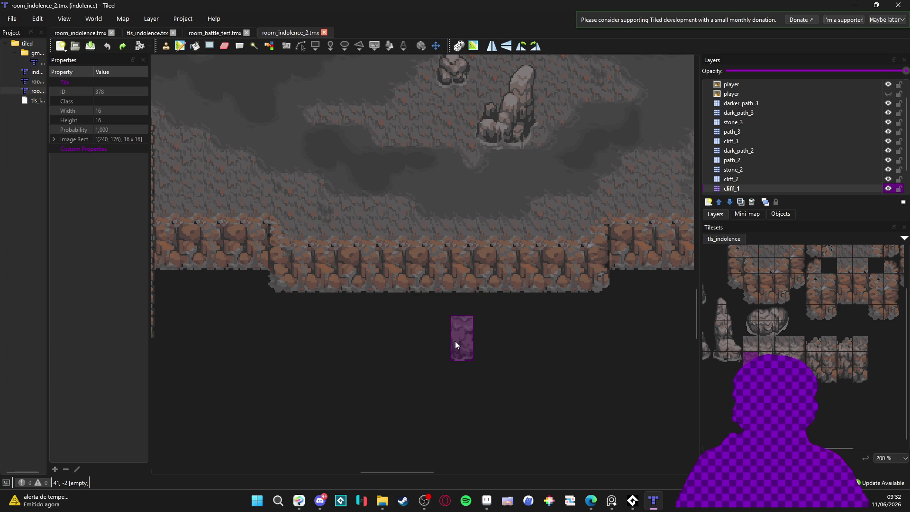
{"action": "scroll", "coordinate": [450, 356], "scroll_direction": "up", "scroll_amount": 1}
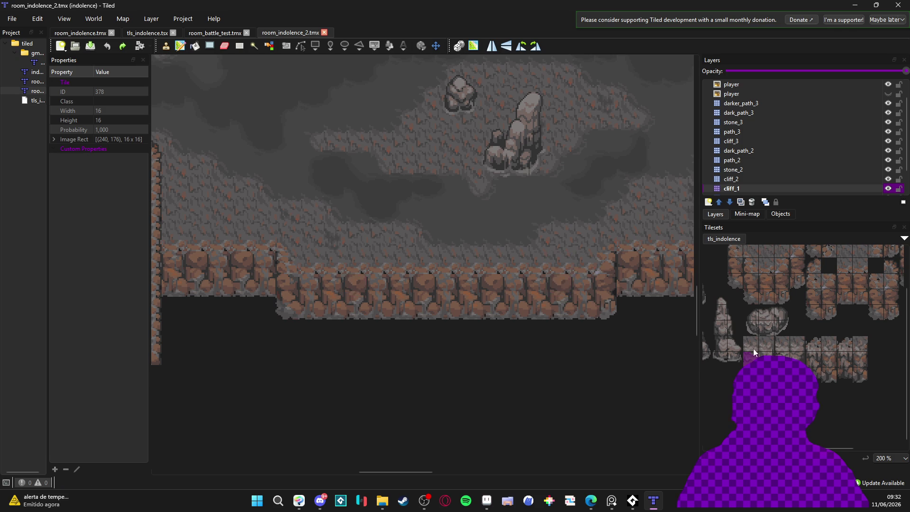
{"action": "left_click_drag", "start_coordinate": [753, 374], "coordinate": [754, 348]}
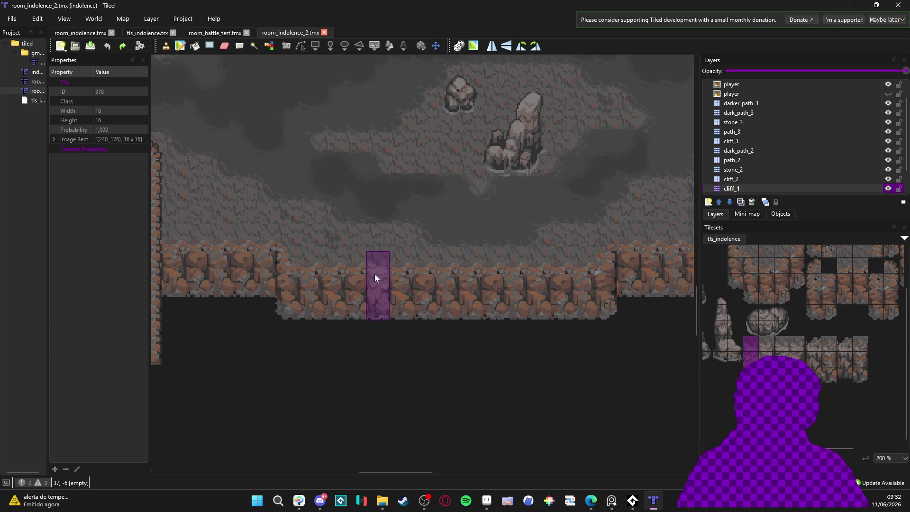
{"action": "mouse_move", "coordinate": [331, 282]}
{"action": "left_mouse_down"}
{"action": "mouse_move", "coordinate": [545, 297]}
{"action": "mouse_move", "coordinate": [354, 300]}
{"action": "left_mouse_up"}
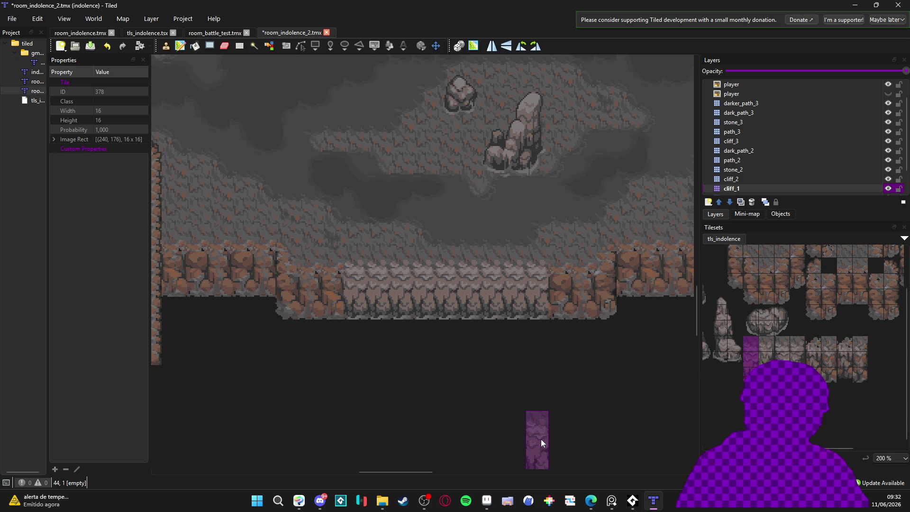
{"action": "key", "text": "ctrl+z"}
{"action": "left_click", "coordinate": [756, 153]}
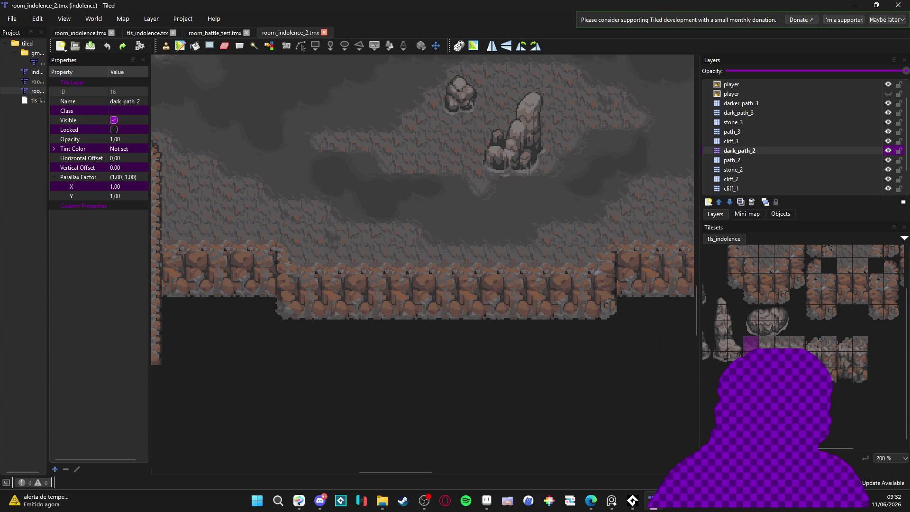
{"action": "scroll", "coordinate": [803, 313], "scroll_direction": "left", "scroll_amount": 5}
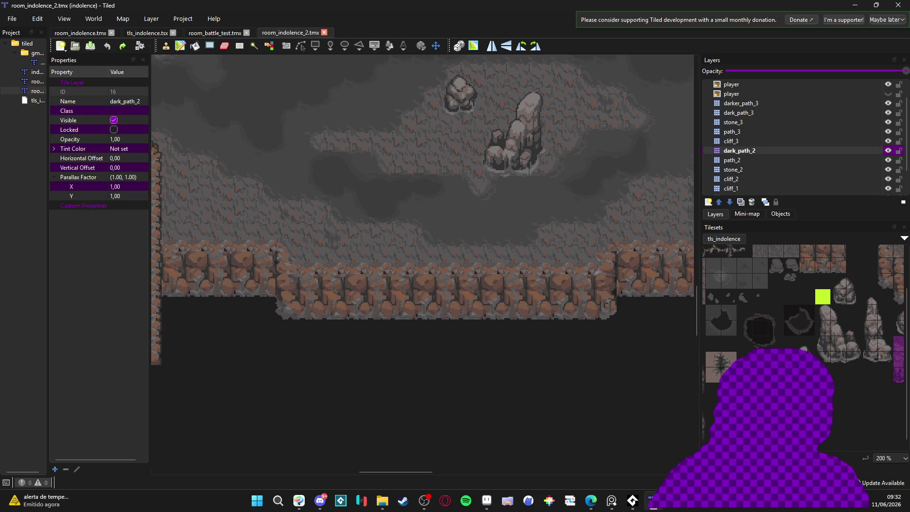
{"action": "key", "text": "t"}
{"action": "left_click", "coordinate": [728, 357]}
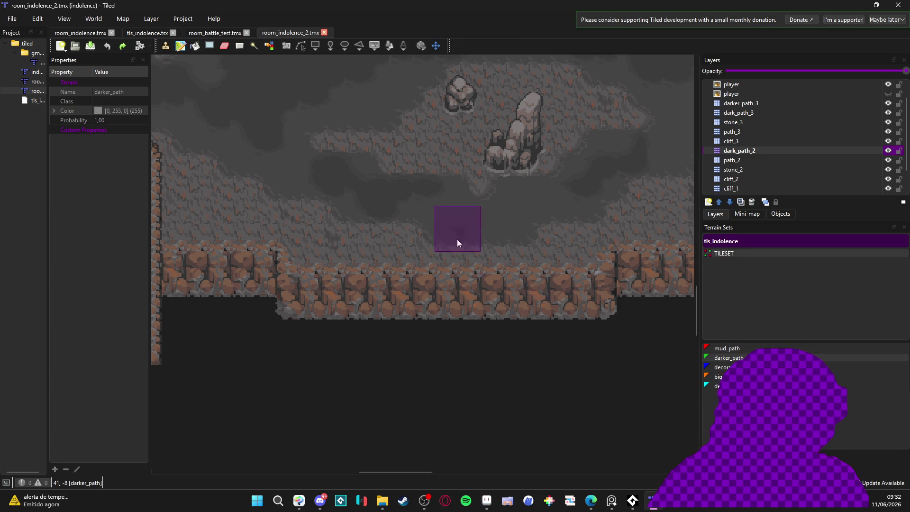
{"action": "left_click", "coordinate": [742, 350]}
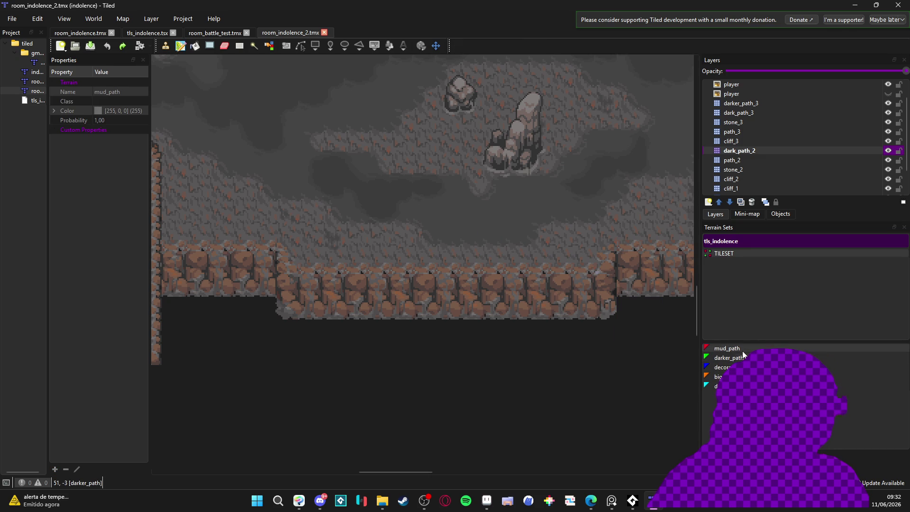
{"action": "mouse_move", "coordinate": [525, 248]}
{"action": "left_mouse_down"}
{"action": "mouse_move", "coordinate": [450, 251]}
{"action": "mouse_move", "coordinate": [506, 226]}
{"action": "left_mouse_up"}
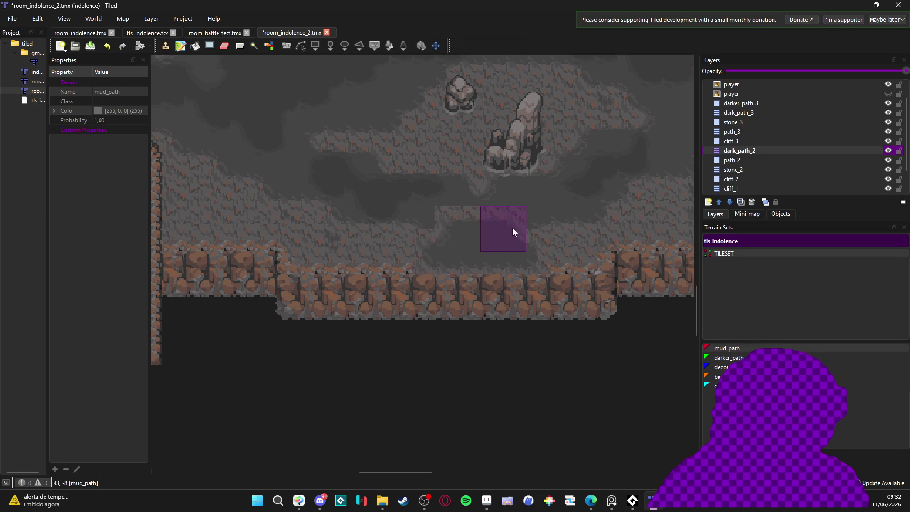
{"action": "key", "text": "ctrl+z"}
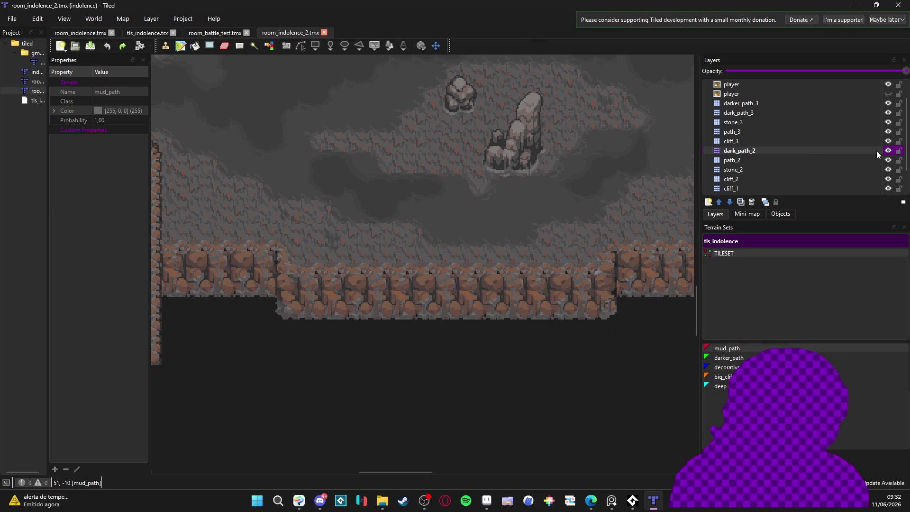
{"action": "key", "text": "ctrl+s"}
{"action": "scroll", "coordinate": [864, 153], "scroll_direction": "down", "scroll_amount": 1}
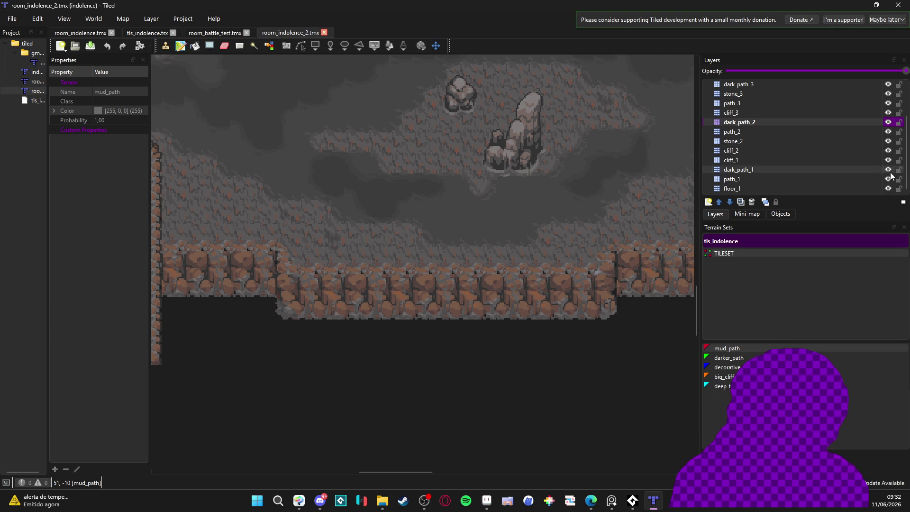
{"action": "left_click", "coordinate": [885, 180]}
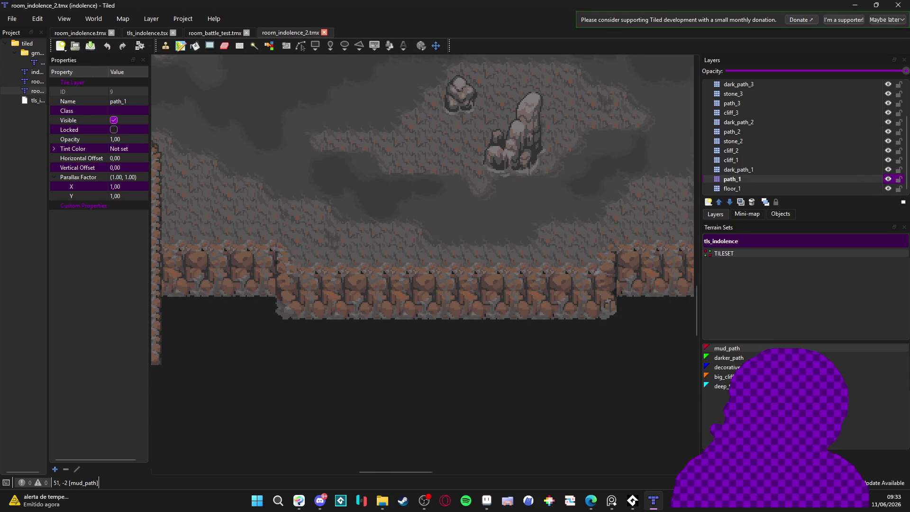
{"action": "left_click", "coordinate": [732, 349]}
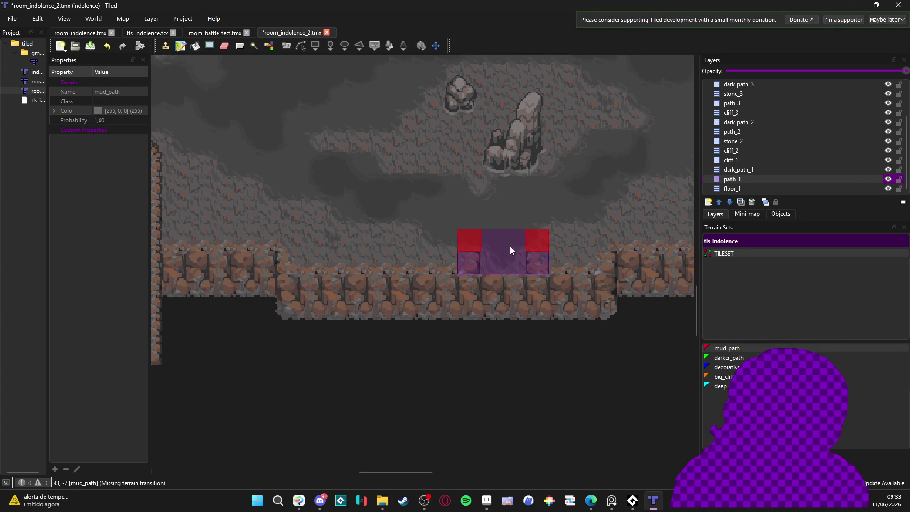
{"action": "left_click", "coordinate": [525, 259]}
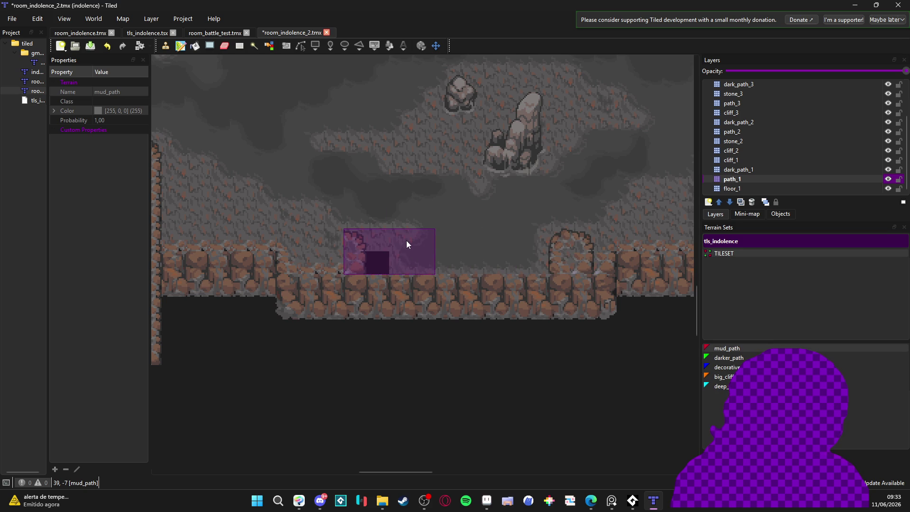
{"action": "left_click", "coordinate": [379, 249]}
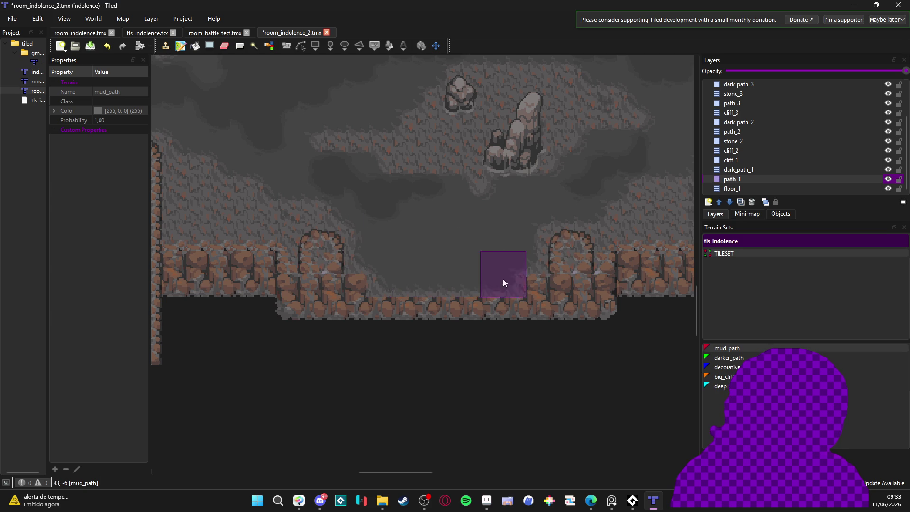
{"action": "key", "text": "ctrl+z"}
{"action": "key", "text": "ctrl+z"}
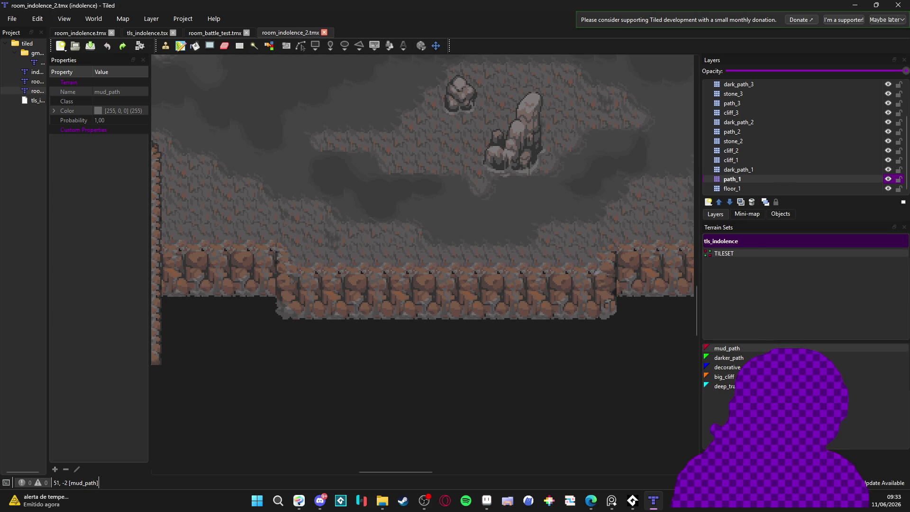
{"action": "key", "text": "b"}
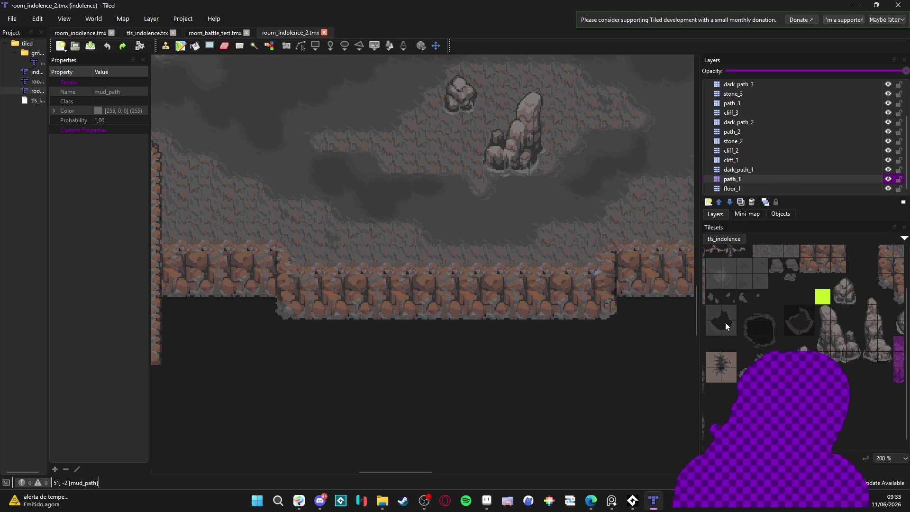
Paint a band of dark floor tiles above the ledge, then undo the excess
{"action": "left_click_drag", "start_coordinate": [734, 323], "coordinate": [774, 327]}
{"action": "left_click", "coordinate": [724, 338]}
{"action": "mouse_move", "coordinate": [392, 250]}
{"action": "left_mouse_down"}
{"action": "mouse_move", "coordinate": [551, 267]}
{"action": "mouse_move", "coordinate": [491, 247]}
{"action": "left_mouse_up"}
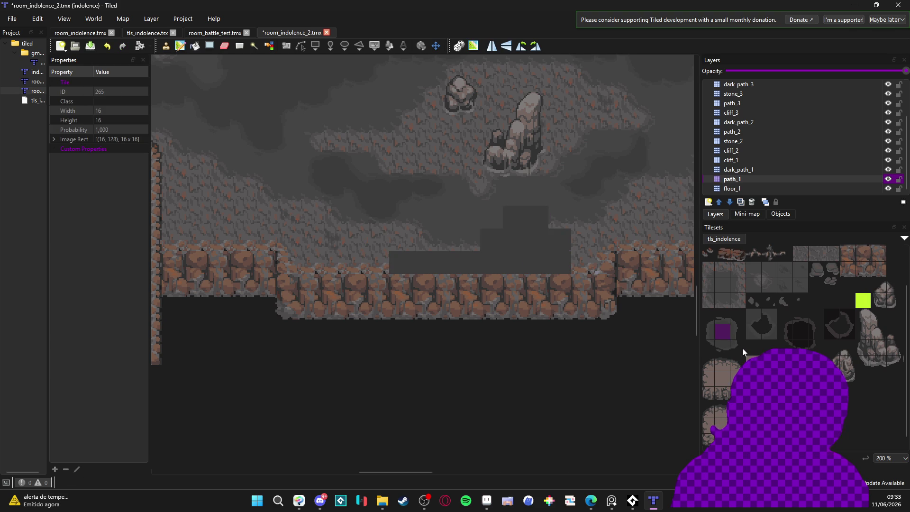
{"action": "key", "text": "ctrl+z"}
Compare several grey floor tiles and stamp the chosen one above the ledge
{"action": "left_click", "coordinate": [722, 284]}
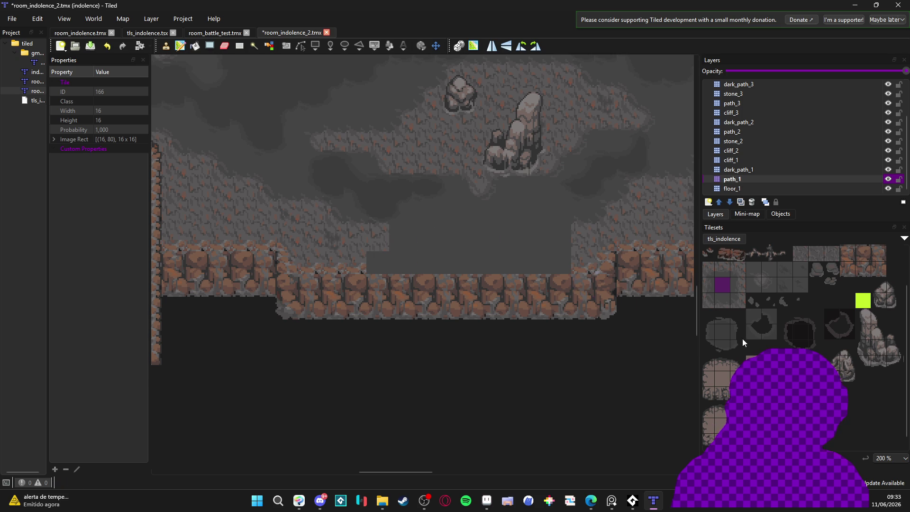
{"action": "left_click", "coordinate": [709, 268]}
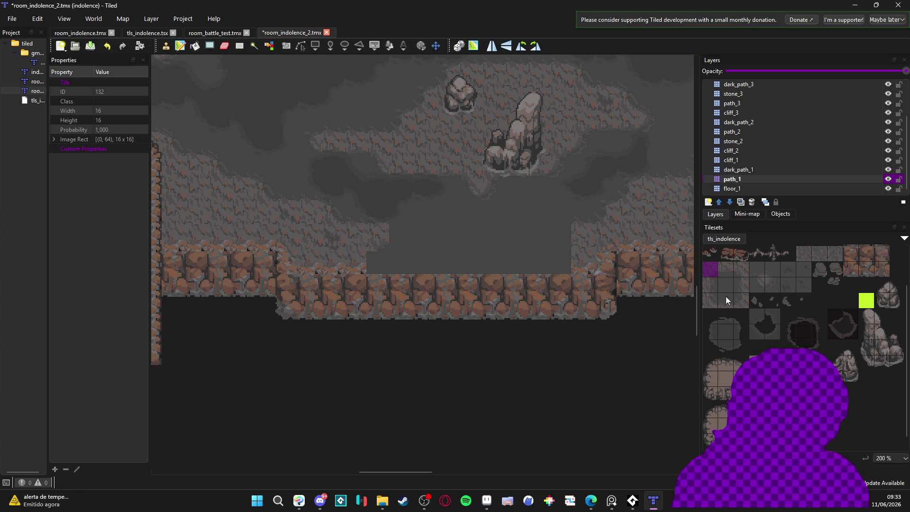
{"action": "left_click", "coordinate": [741, 303]}
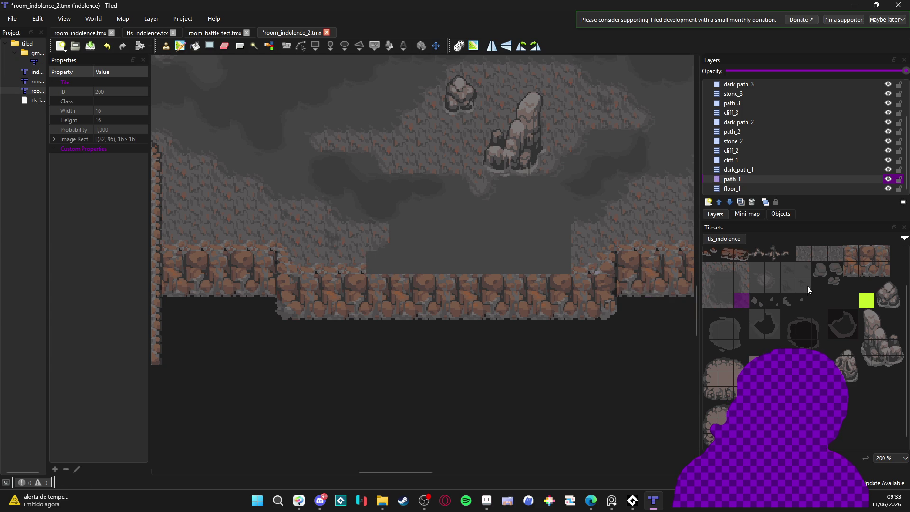
{"action": "left_click", "coordinate": [771, 284]}
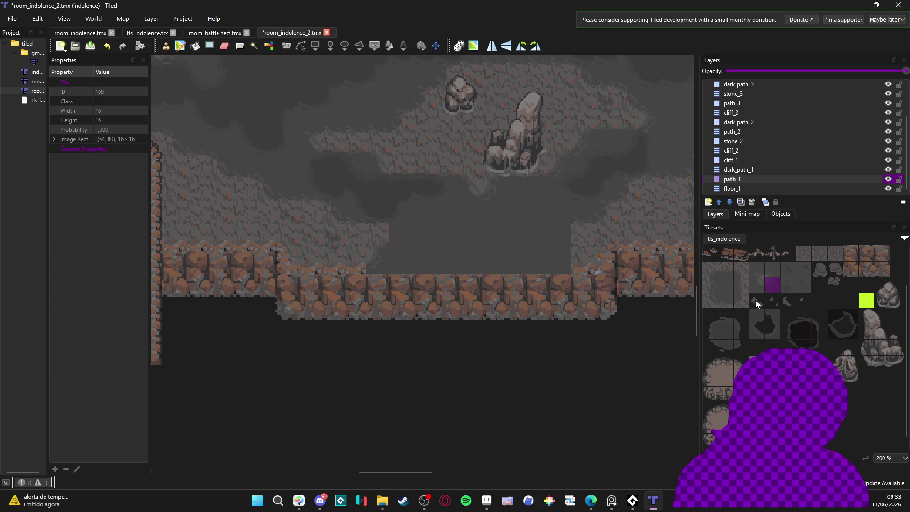
{"action": "left_click", "coordinate": [759, 283]}
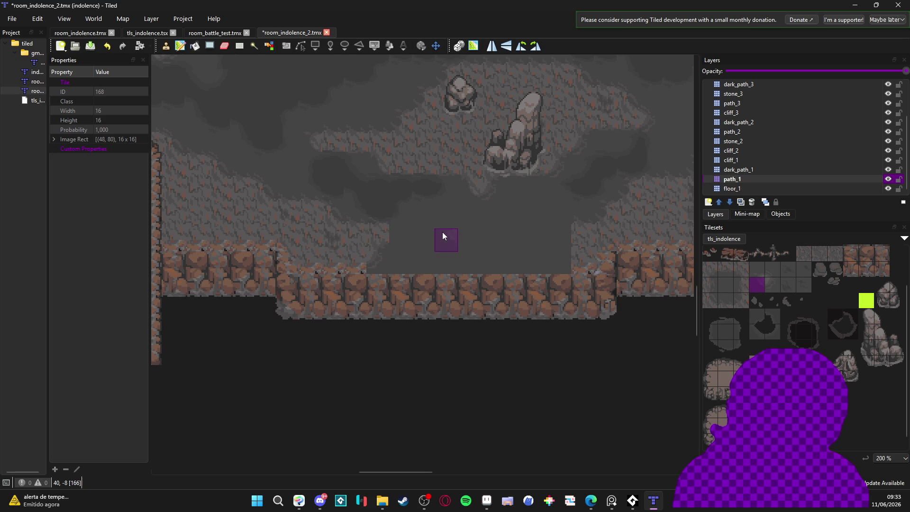
{"action": "left_click", "coordinate": [646, 308]}
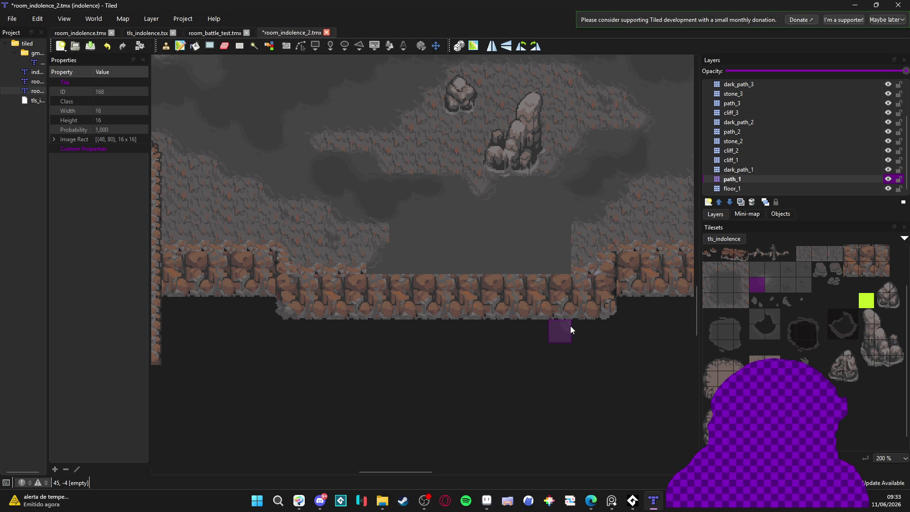
{"action": "scroll", "coordinate": [458, 303], "scroll_direction": "down", "scroll_amount": 3}
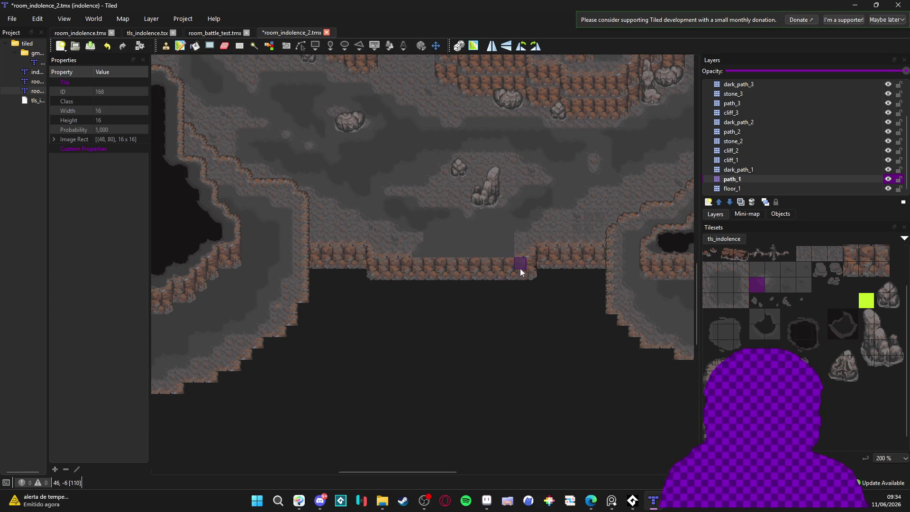
Place a floor-edge tile beside the grey floor patch above the cliff ledge
{"action": "scroll", "coordinate": [513, 259], "scroll_direction": "up", "scroll_amount": 3}
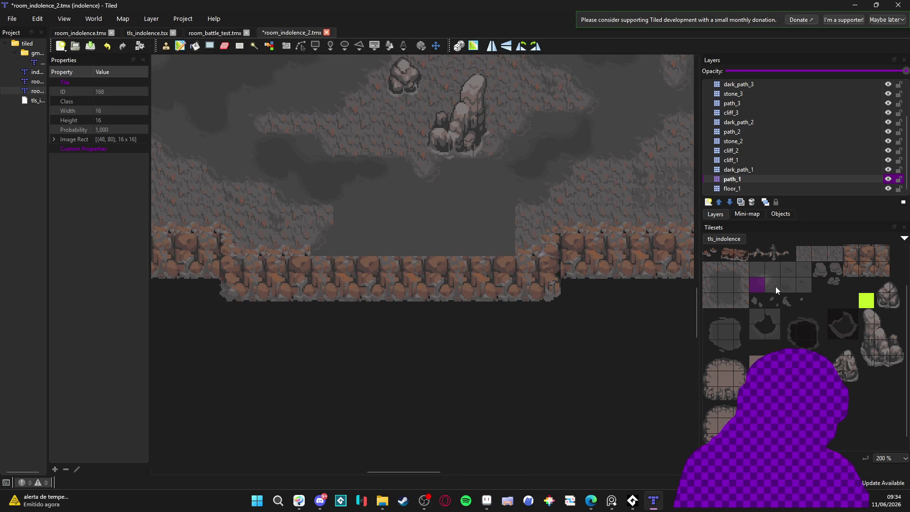
{"action": "left_click", "coordinate": [746, 300]}
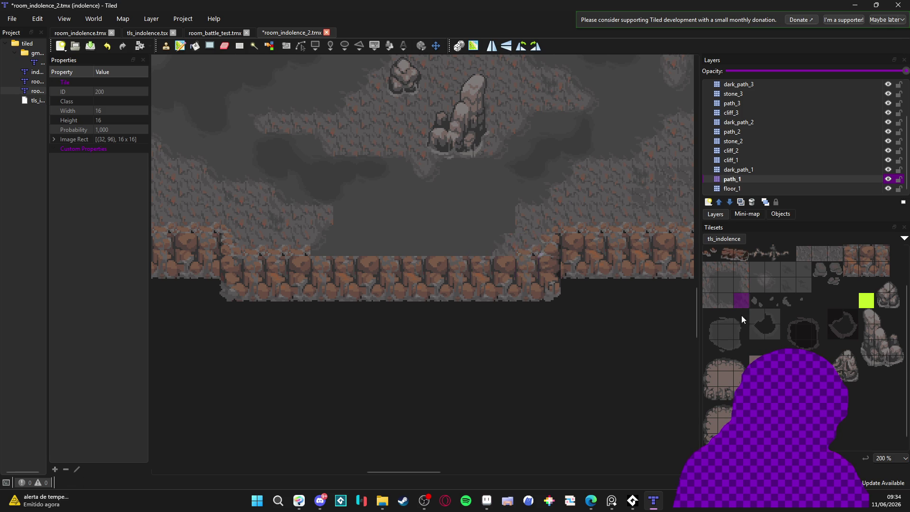
{"action": "left_click", "coordinate": [757, 269]}
{"action": "left_click", "coordinate": [740, 300]}
{"action": "left_click", "coordinate": [513, 221]}
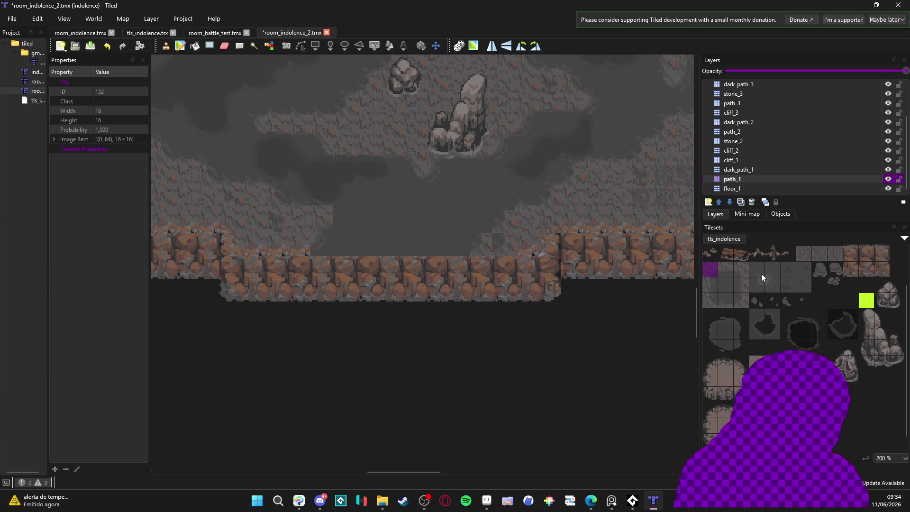
Try other floor tiles and reposition the view around the cliff ledge
{"action": "left_click", "coordinate": [810, 254]}
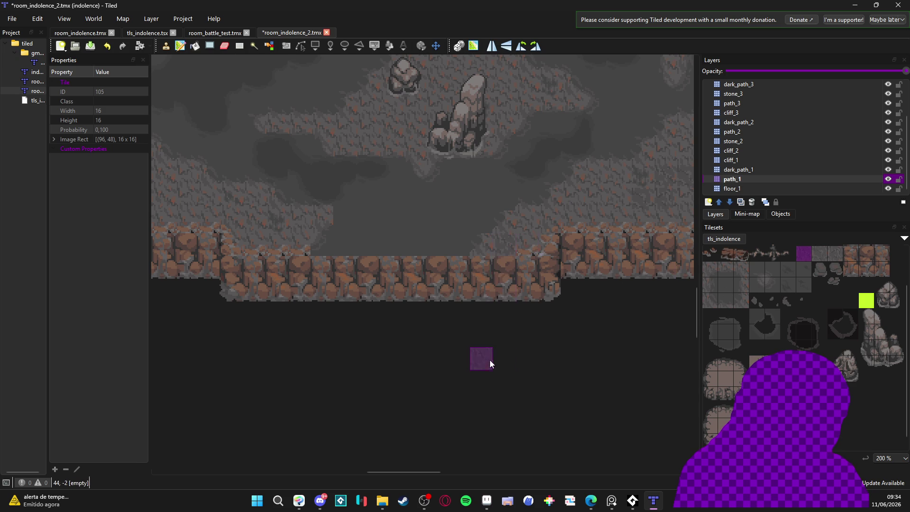
{"action": "left_click", "coordinate": [757, 270]}
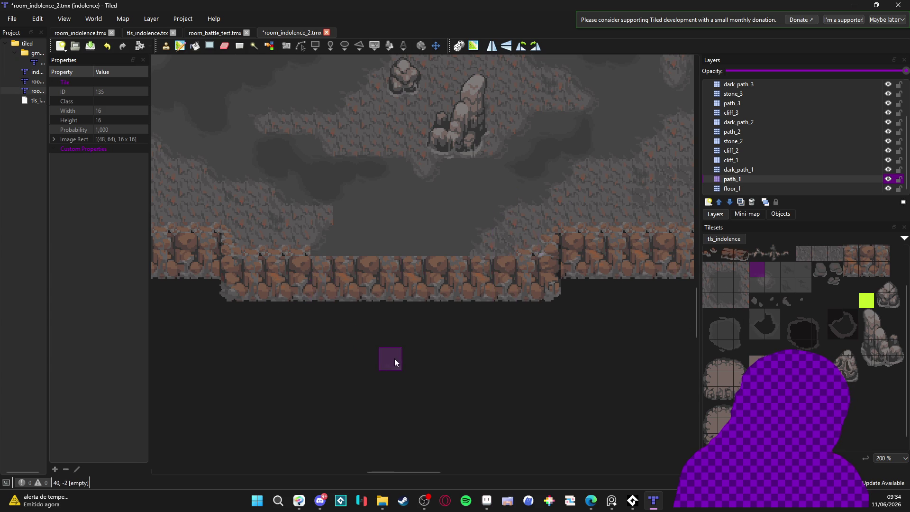
{"action": "scroll", "coordinate": [398, 343], "scroll_direction": "up", "scroll_amount": 2}
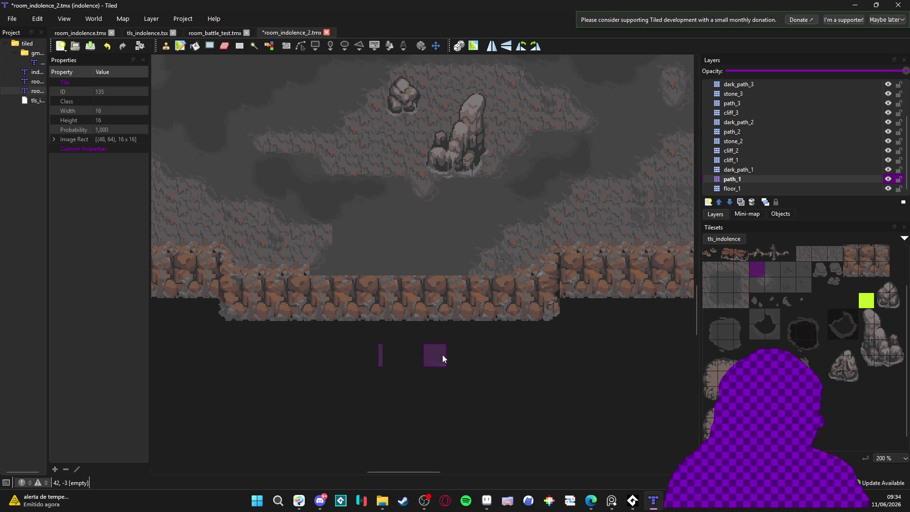
{"action": "left_click_drag", "start_coordinate": [445, 356], "coordinate": [475, 363]}
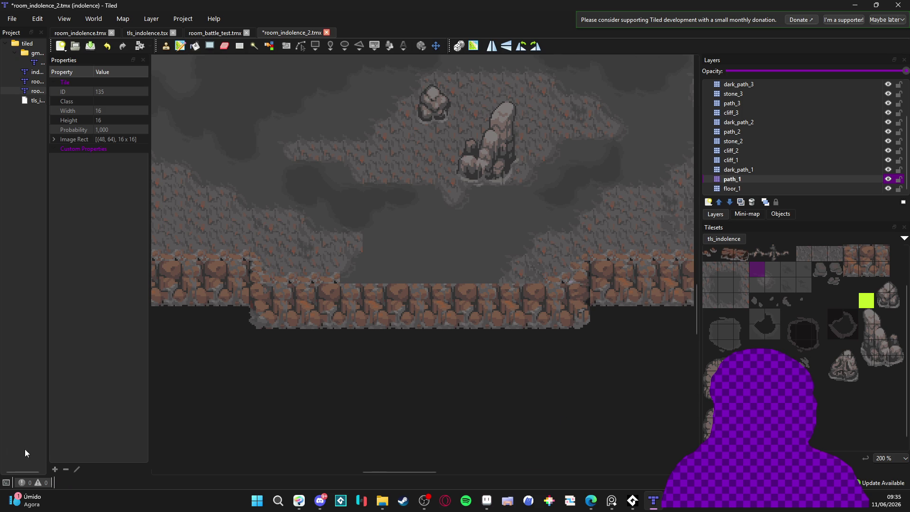
{"action": "key", "text": "alt+Tab"}
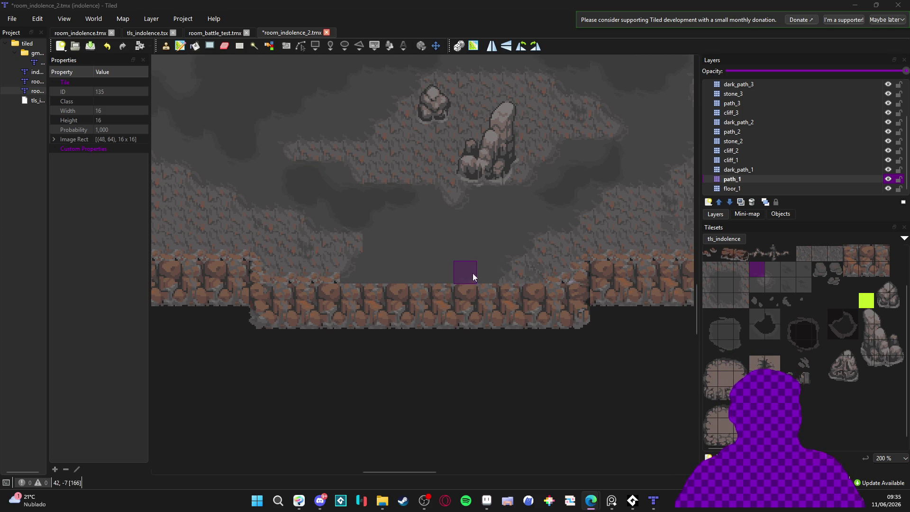
Reselect dark floor tile 168 in the tls_indolence tileset
{"action": "left_click", "coordinate": [759, 281]}
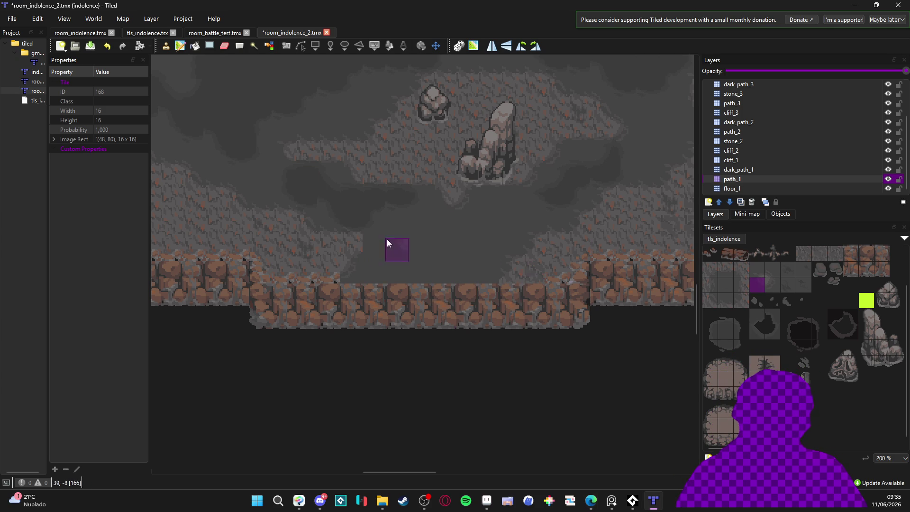
Paint grey floor tile 166 down through the middle of the lower cliff ledge
{"action": "left_click", "coordinate": [773, 269]}
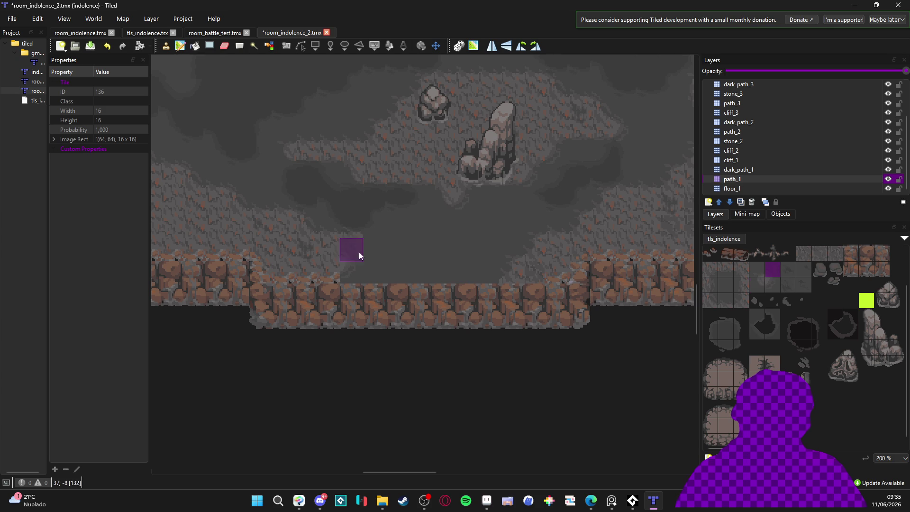
{"action": "left_click", "coordinate": [768, 283]}
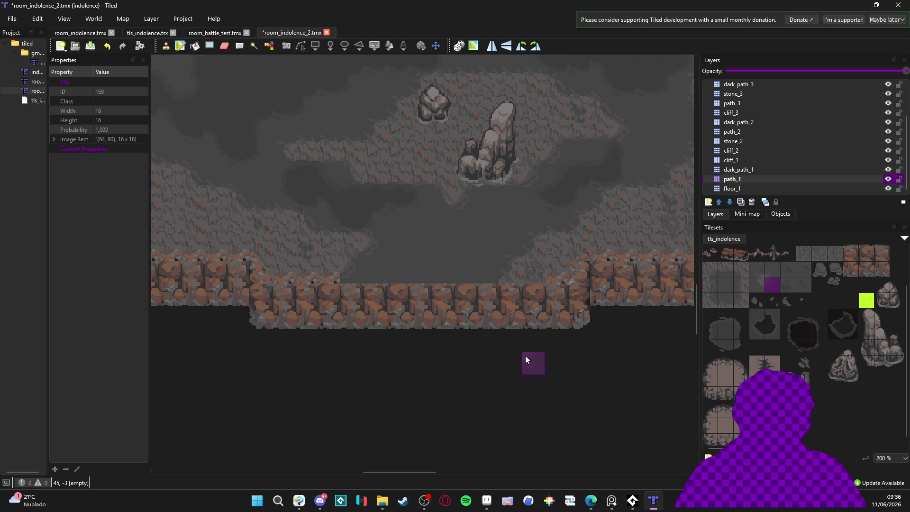
{"action": "left_click", "coordinate": [725, 285]}
{"action": "mouse_move", "coordinate": [351, 293]}
{"action": "left_mouse_down"}
{"action": "mouse_move", "coordinate": [439, 296]}
{"action": "mouse_move", "coordinate": [349, 318]}
{"action": "left_mouse_up"}
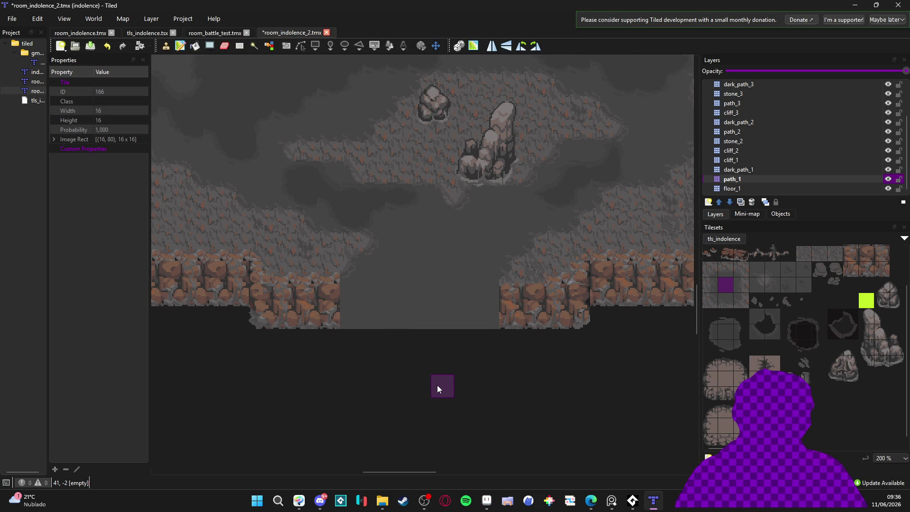
{"action": "scroll", "coordinate": [374, 357], "scroll_direction": "down", "scroll_amount": 1}
{"action": "scroll", "coordinate": [374, 358], "scroll_direction": "up", "scroll_amount": 1}
Toggle the path_1 layer to compare, then choose a cliff tile for the path edges
{"action": "left_click", "coordinate": [889, 179]}
{"action": "left_click", "coordinate": [889, 179]}
{"action": "left_click", "coordinate": [854, 255]}
{"action": "mouse_move", "coordinate": [810, 299]}
{"action": "left_mouse_down"}
{"action": "mouse_move", "coordinate": [781, 345]}
{"action": "mouse_move", "coordinate": [812, 294]}
{"action": "mouse_move", "coordinate": [794, 311]}
{"action": "mouse_move", "coordinate": [746, 303]}
{"action": "mouse_move", "coordinate": [818, 321]}
{"action": "left_mouse_up"}
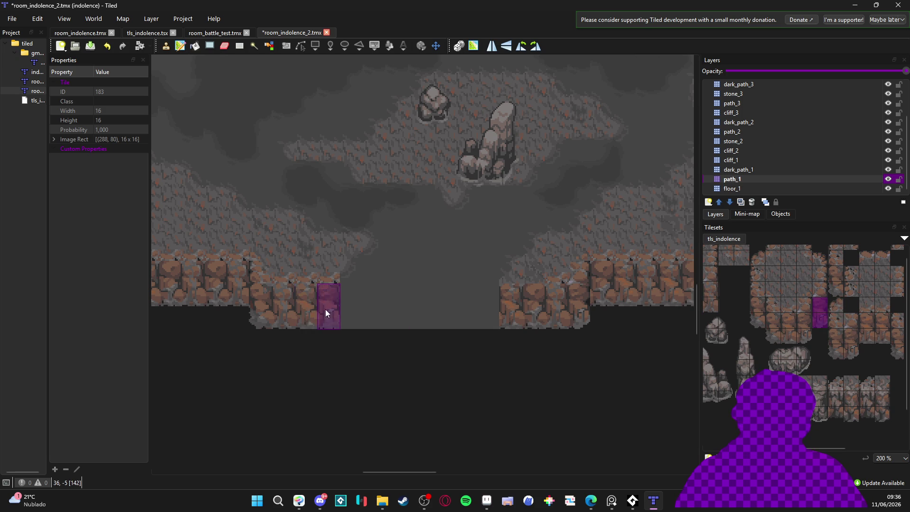